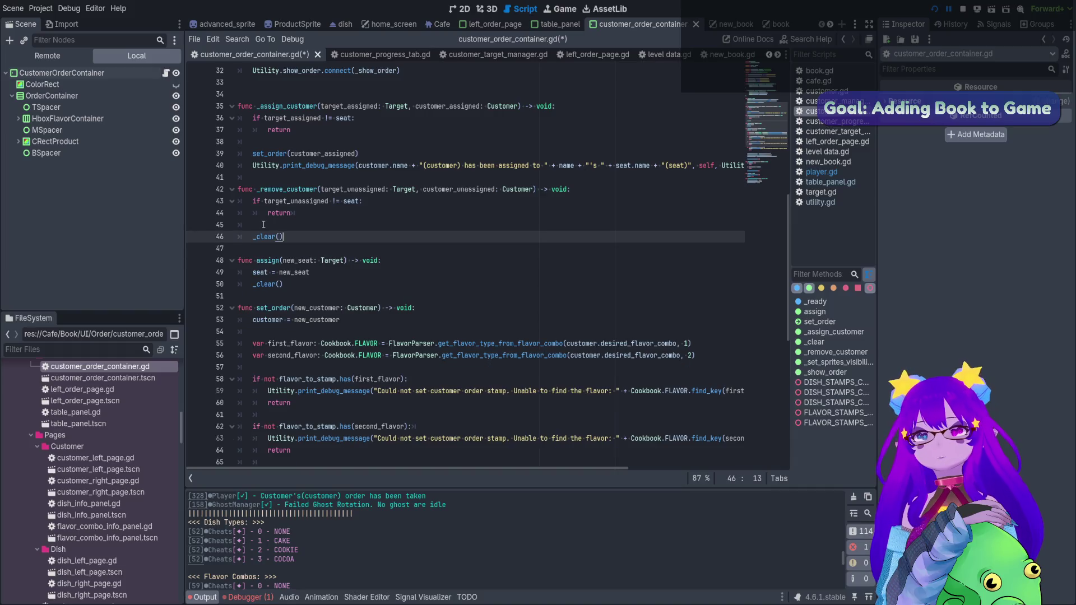
# - Paste the Utility.print_debug_message line into _remove_customer at line 46, drop 'self.', and stop the game
pyautogui.hotkey('ctrl', 'v')
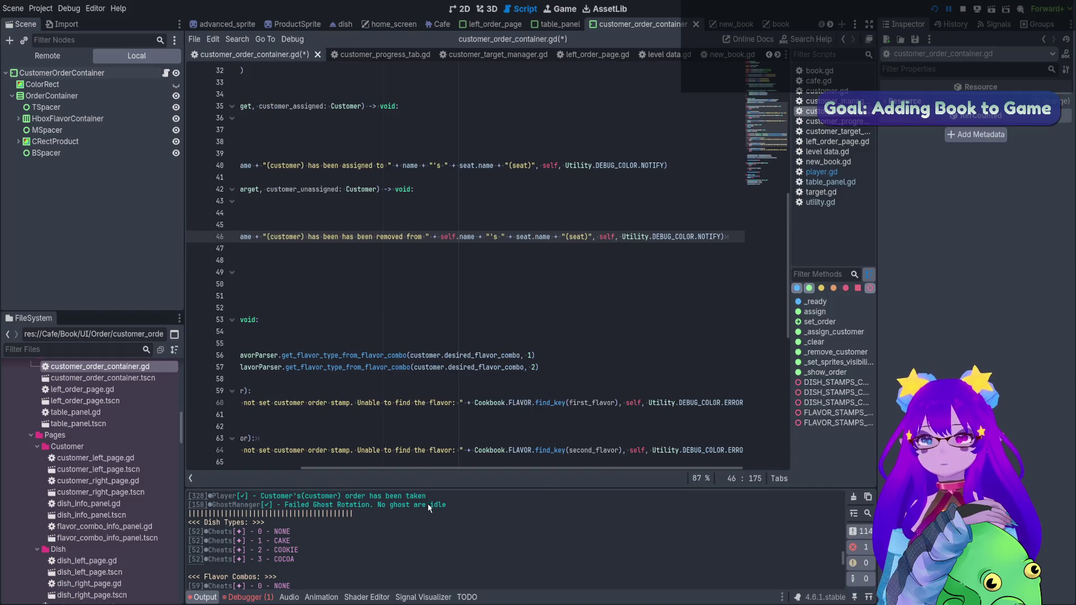
pyautogui.moveTo(437, 468); pyautogui.dragTo(322, 468)
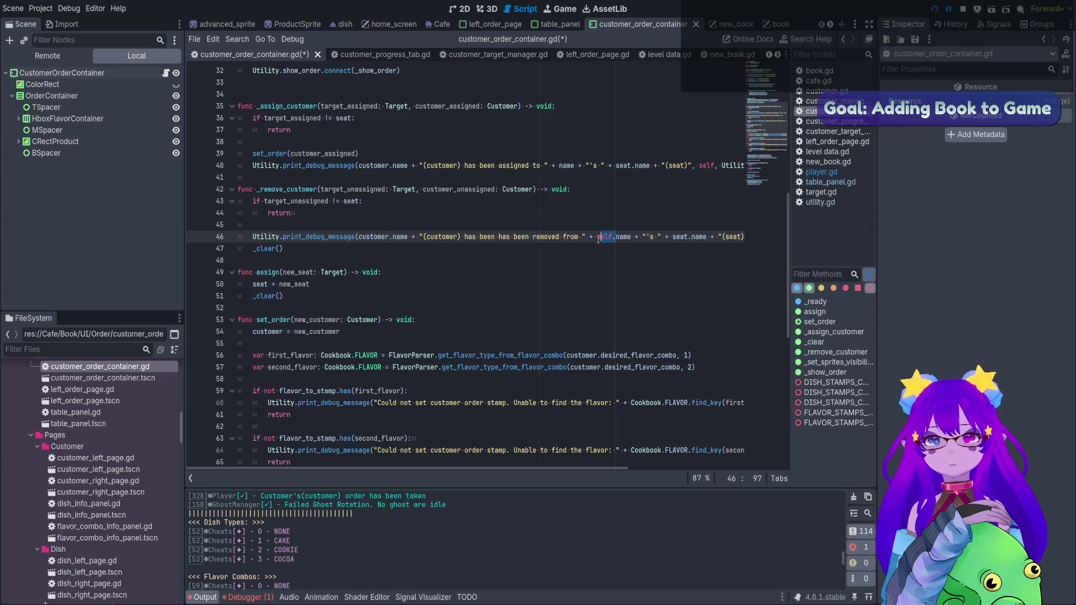
pyautogui.press('BackSpace')
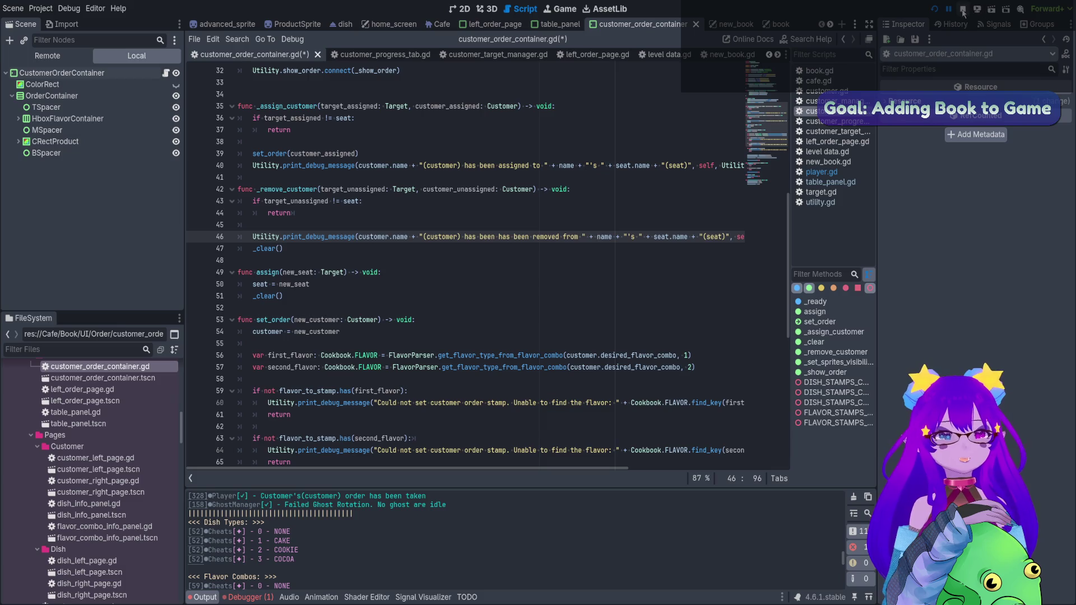
pyautogui.click(963, 10)
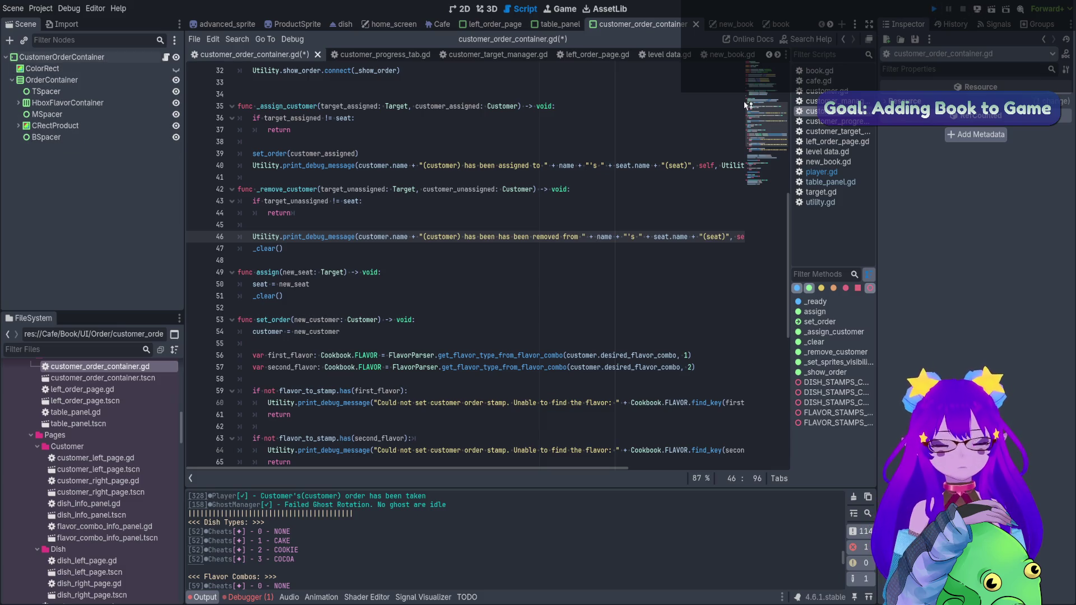
# - Run the project and spawn a first customer with Cheats.spawn_customer() in the Panku console
pyautogui.press('F5')
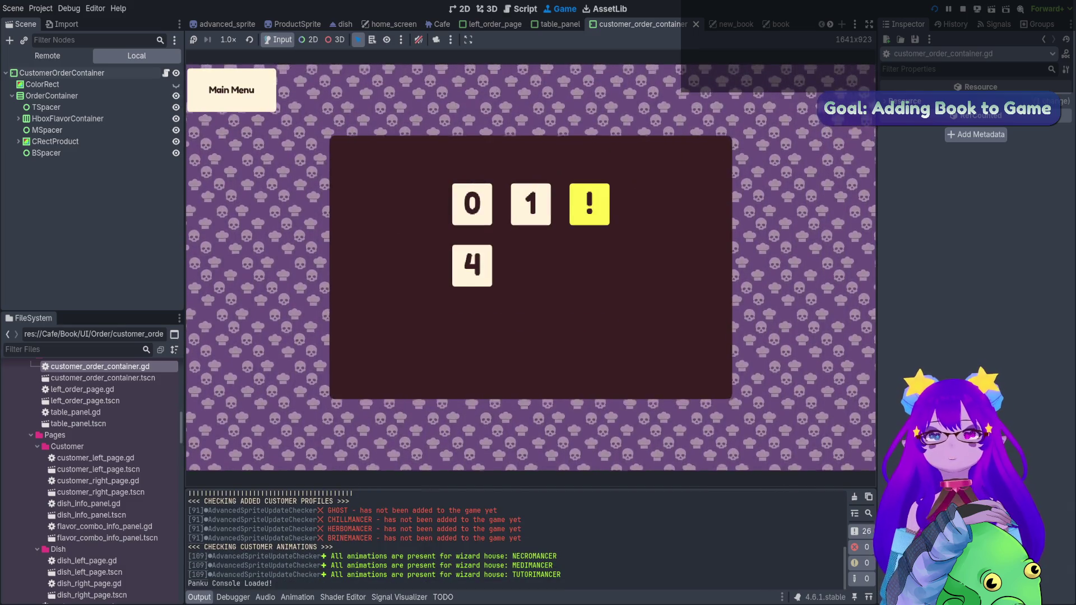
pyautogui.press('`')
pyautogui.write('spawn')
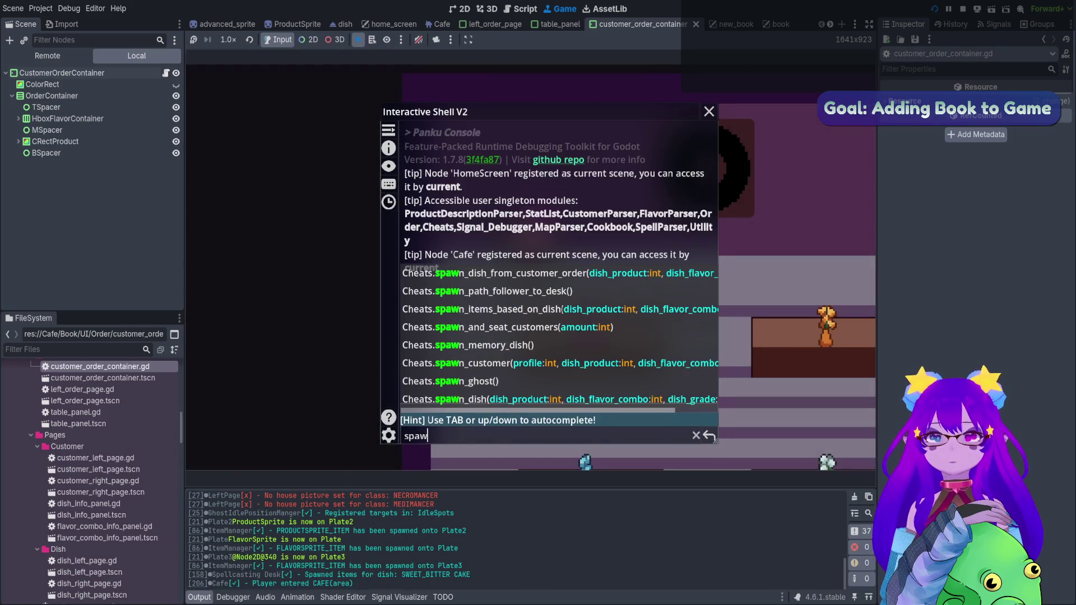
pyautogui.press('Tab')
pyautogui.press('Tab')
pyautogui.press('Tab')
pyautogui.press('Tab')
pyautogui.press('Tab')
pyautogui.press('Return')
pyautogui.press('`')
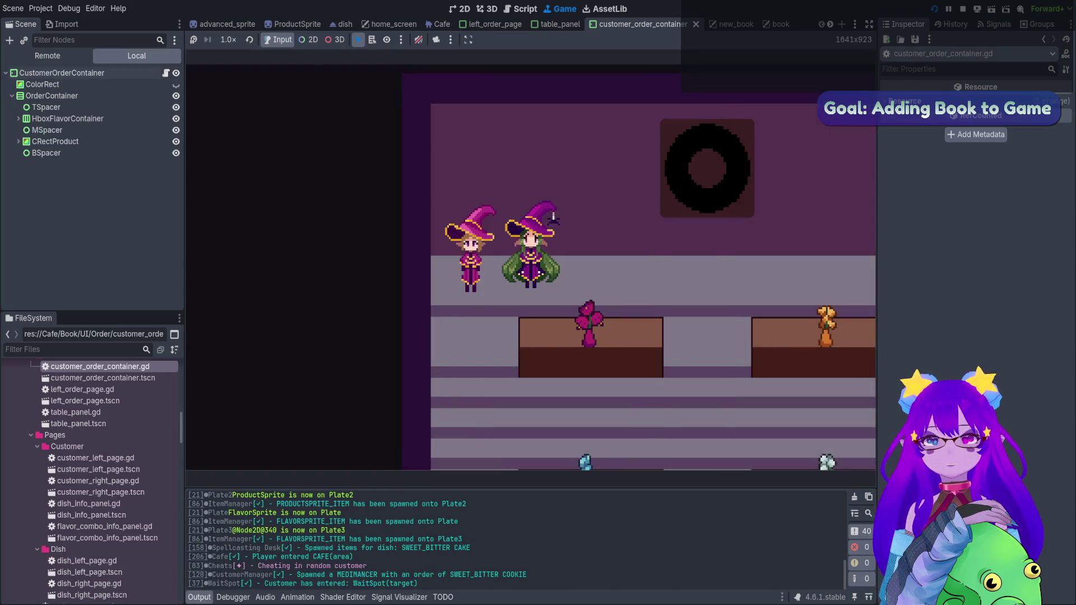
# - Spawn two more customers by rerunning Cheats.spawn_customer() from the console history
pyautogui.press('`')
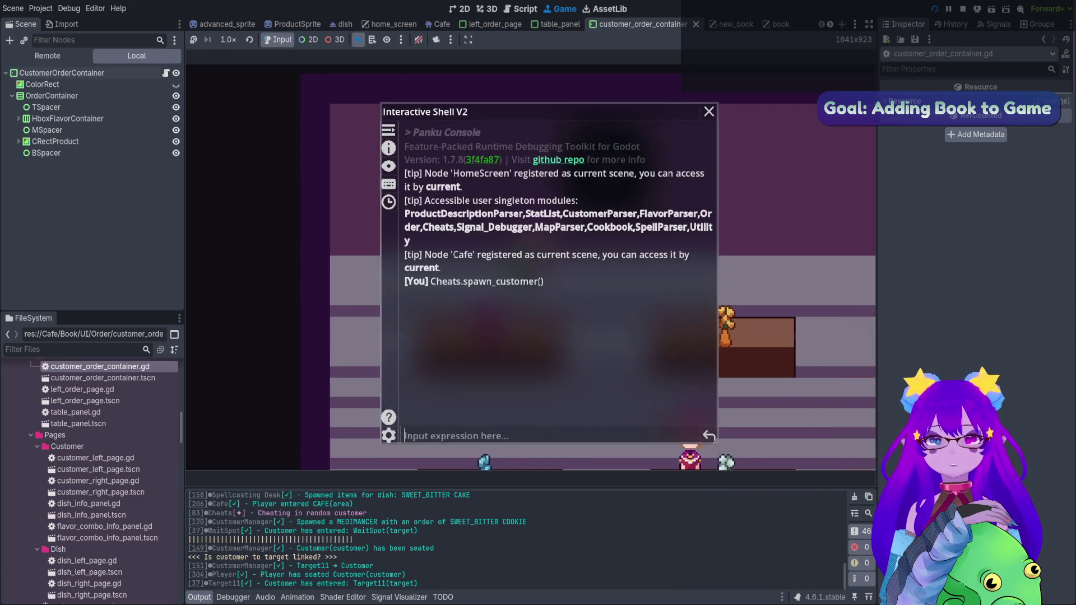
pyautogui.press('Up')
pyautogui.press('Return')
pyautogui.press('`')
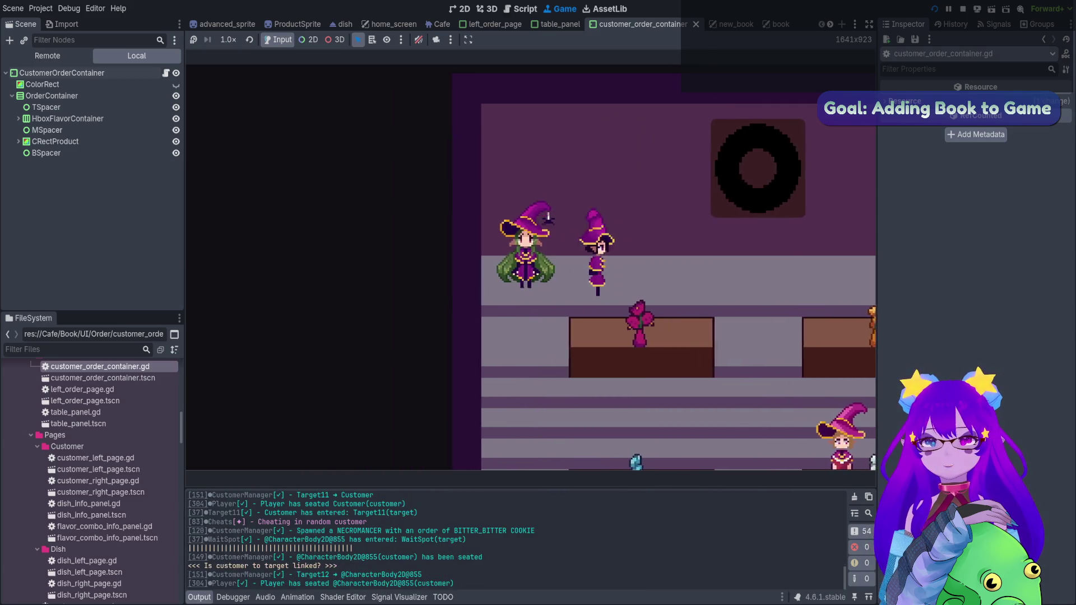
pyautogui.press('`')
pyautogui.press('Up')
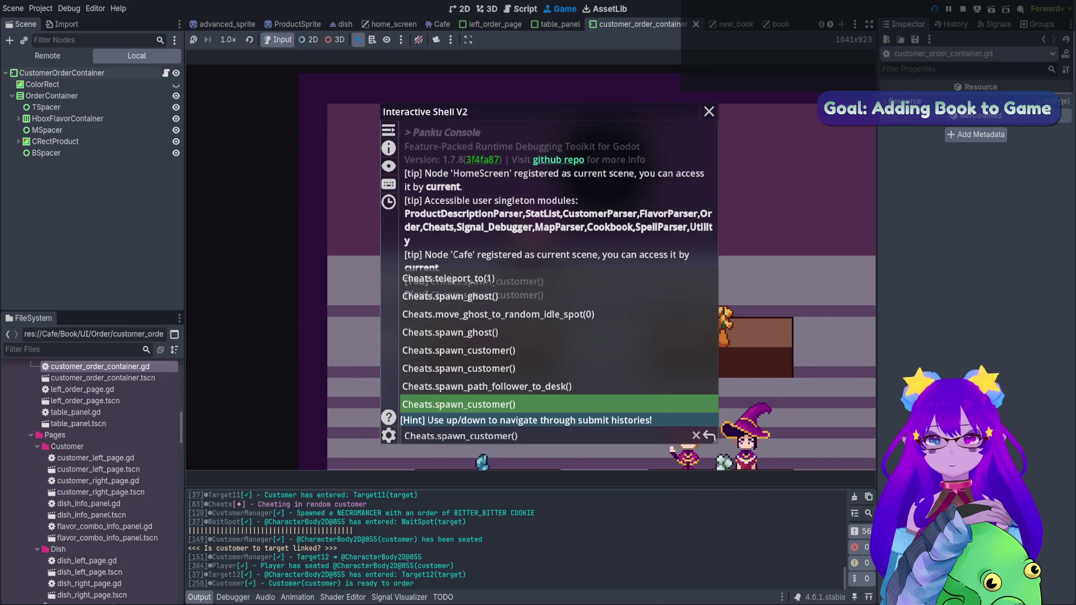
pyautogui.press('Return')
pyautogui.press('`')
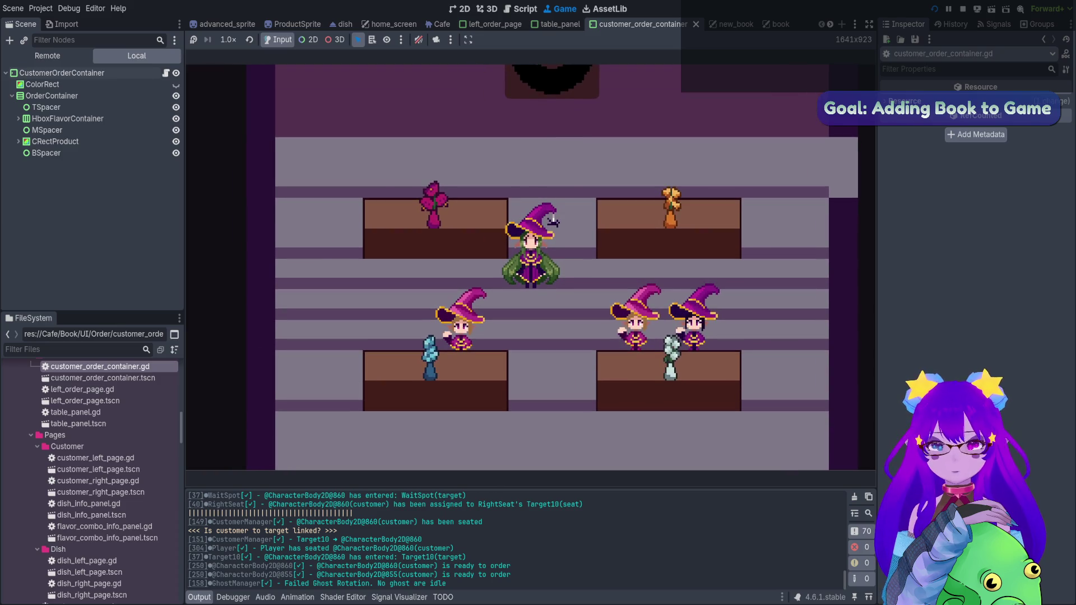
# - Check the taken order in the Orders book, then spawn a bitter cake with Cheats.spawn_dish
pyautogui.press('e')
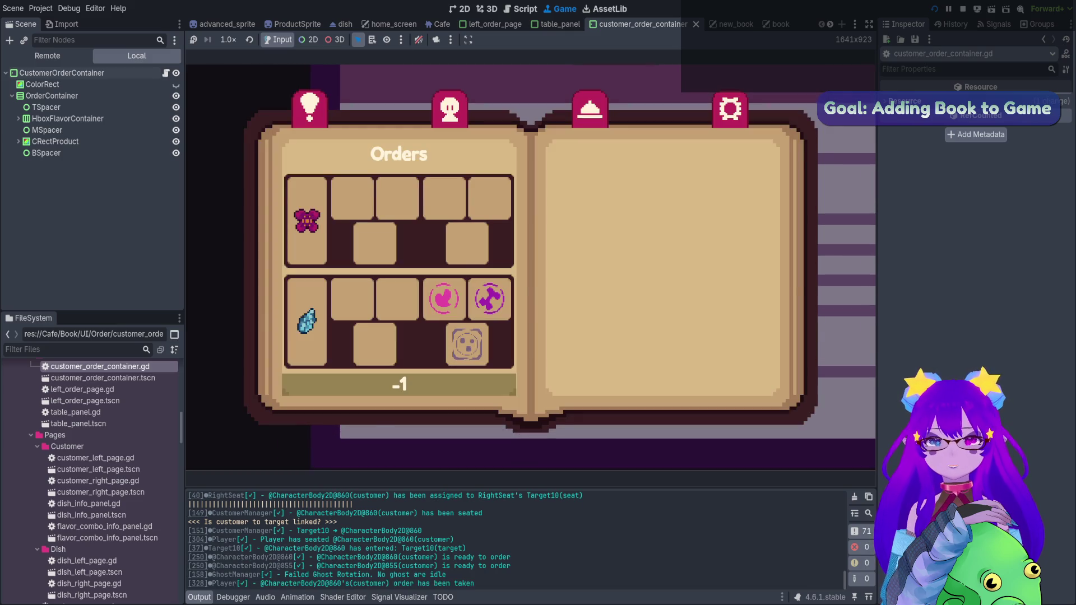
pyautogui.press('Escape')
pyautogui.press('`')
pyautogui.press('Up')
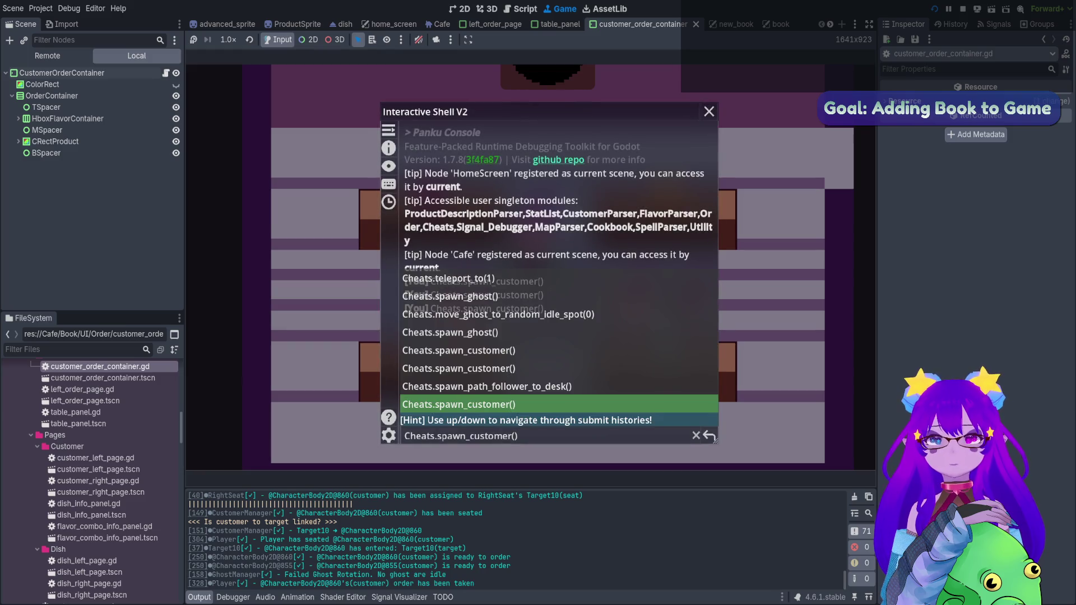
pyautogui.press('Up')
pyautogui.press('Up')
pyautogui.press('Up')
pyautogui.press('Up')
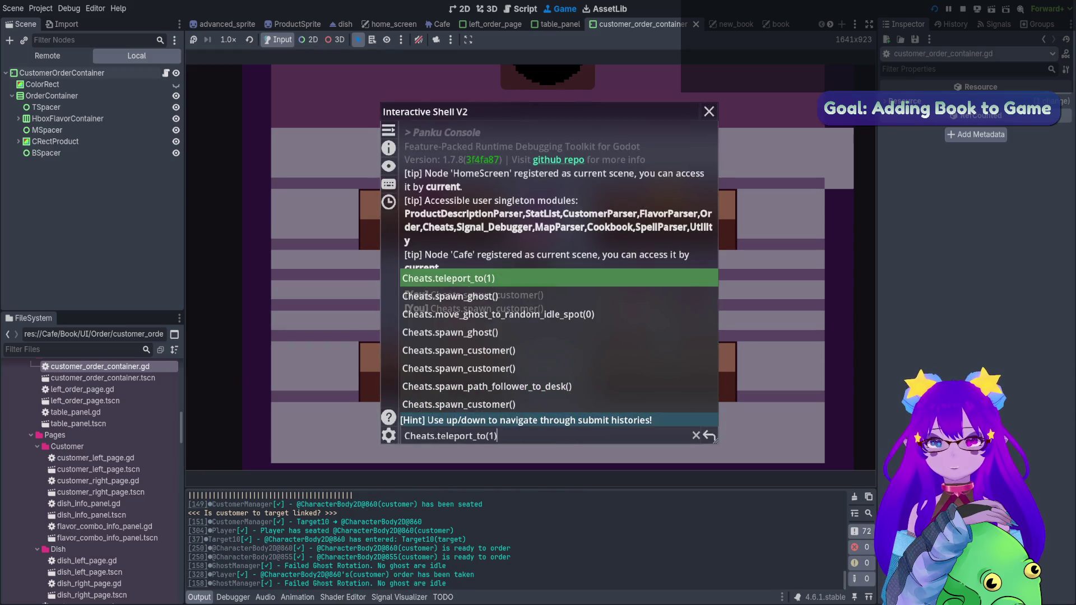
pyautogui.press('BackSpace')
pyautogui.press('BackSpace')
pyautogui.press('BackSpace')
pyautogui.press('BackSpace')
pyautogui.press('BackSpace')
pyautogui.press('BackSpace')
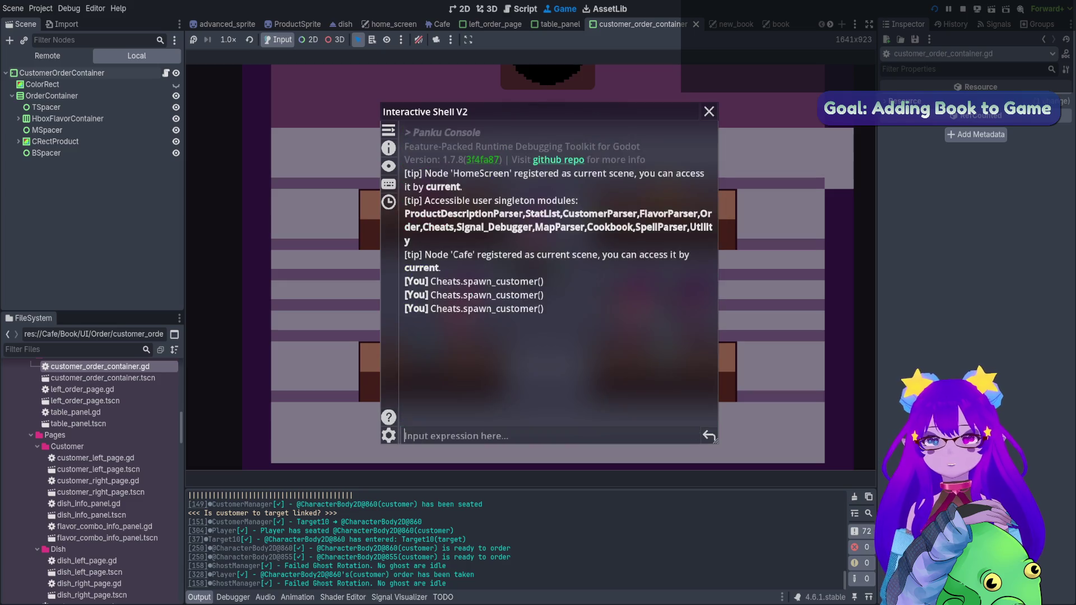
pyautogui.write('spawn')
pyautogui.press('Tab')
pyautogui.press('Tab')
pyautogui.press('Tab')
pyautogui.press('Tab')
pyautogui.press('Tab')
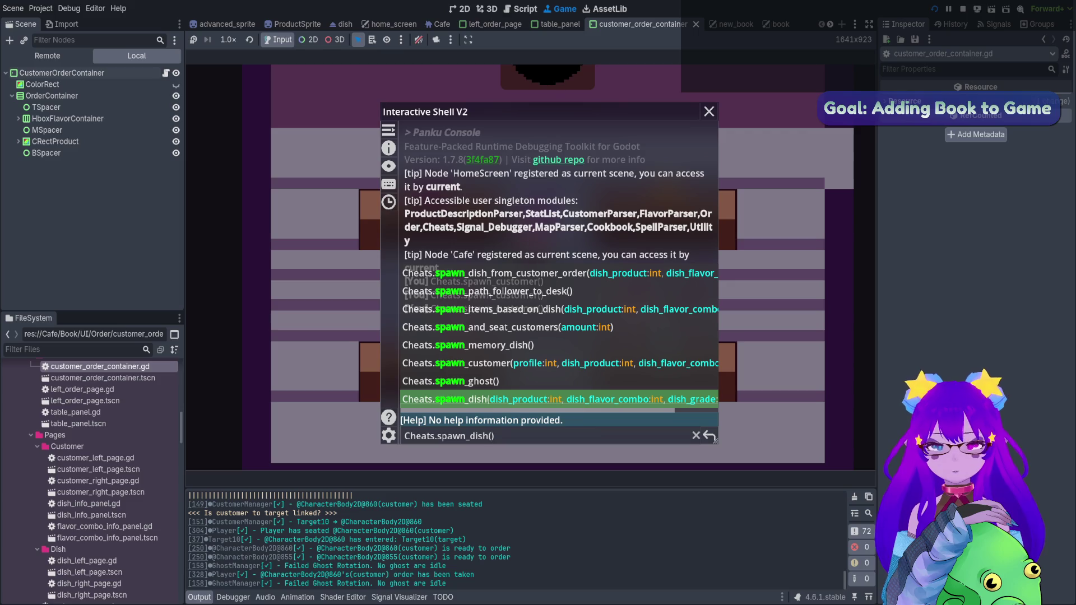
pyautogui.write('0, 2')
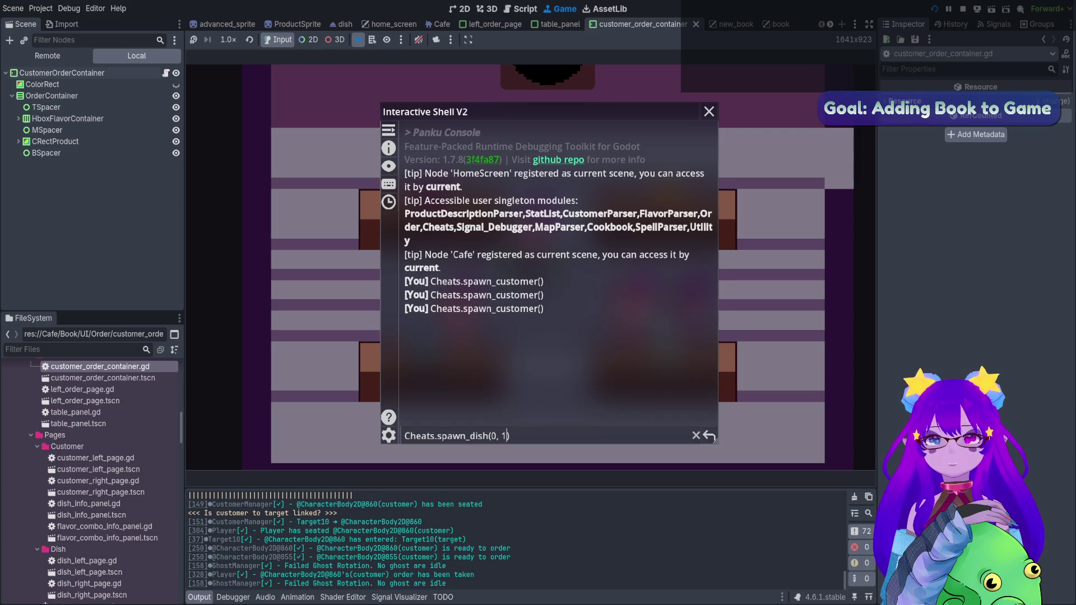
pyautogui.press('Return')
pyautogui.press('`')
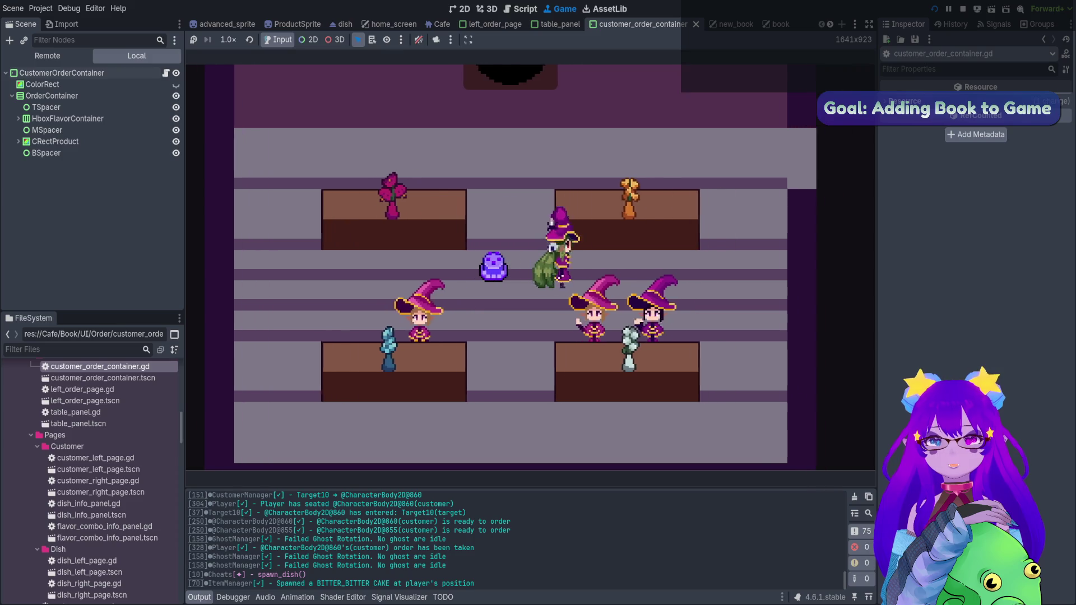
# - Spawn a sweet cookie by rerunning spawn_dish with the second argument 2 removed
pyautogui.press('`')
pyautogui.press('Up')
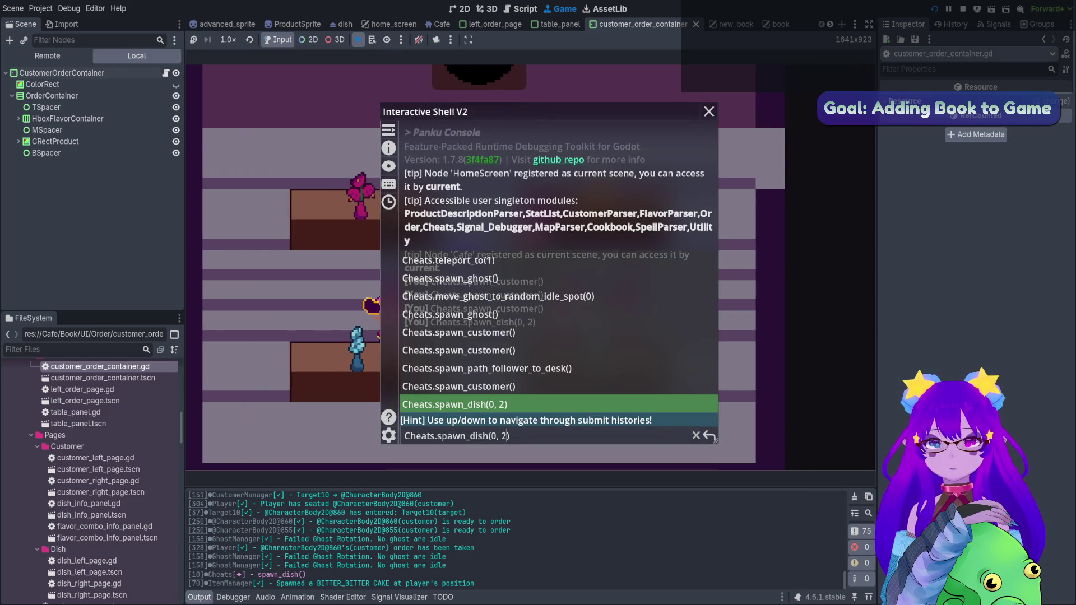
pyautogui.press('BackSpace')
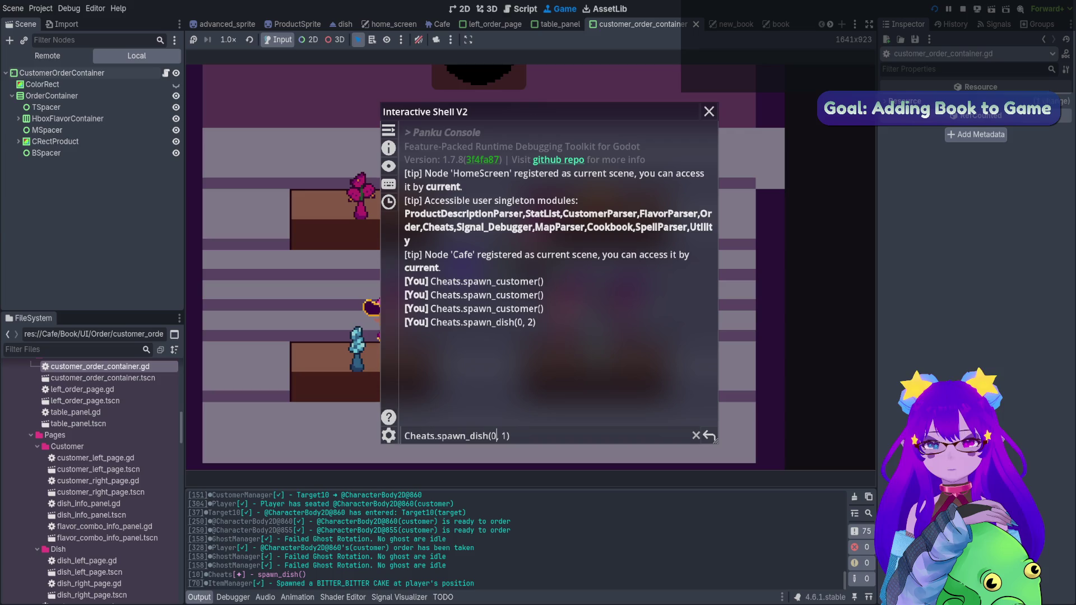
pyautogui.press('Return')
pyautogui.press('`')
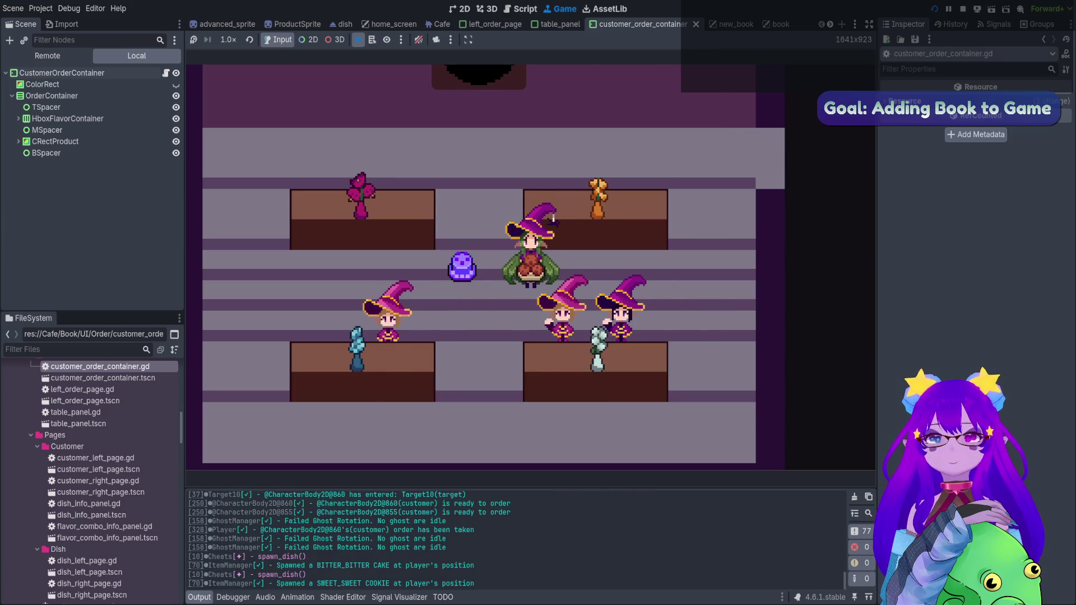
# - Serve the dish to a seated customer and trace the desired_product error to player.gd line 358
pyautogui.press('s')
pyautogui.press('e')
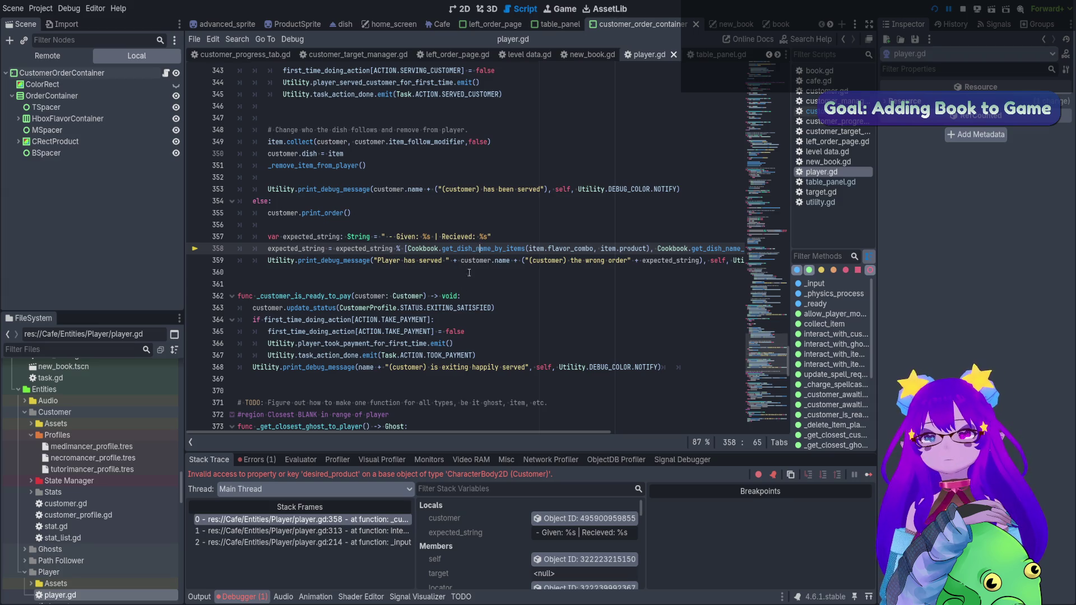
pyautogui.click(256, 460)
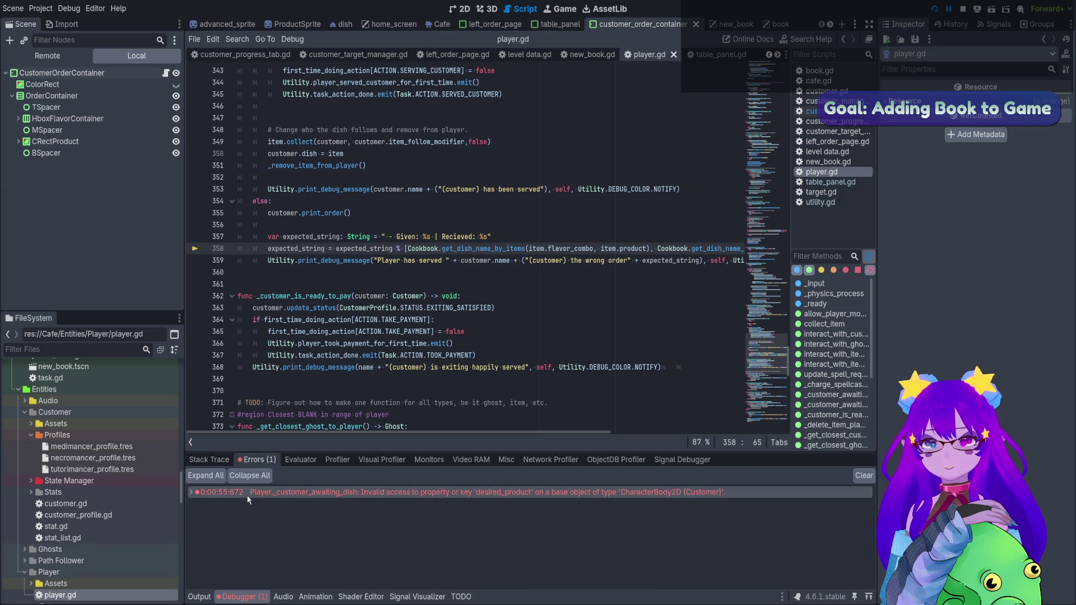
pyautogui.click(384, 492)
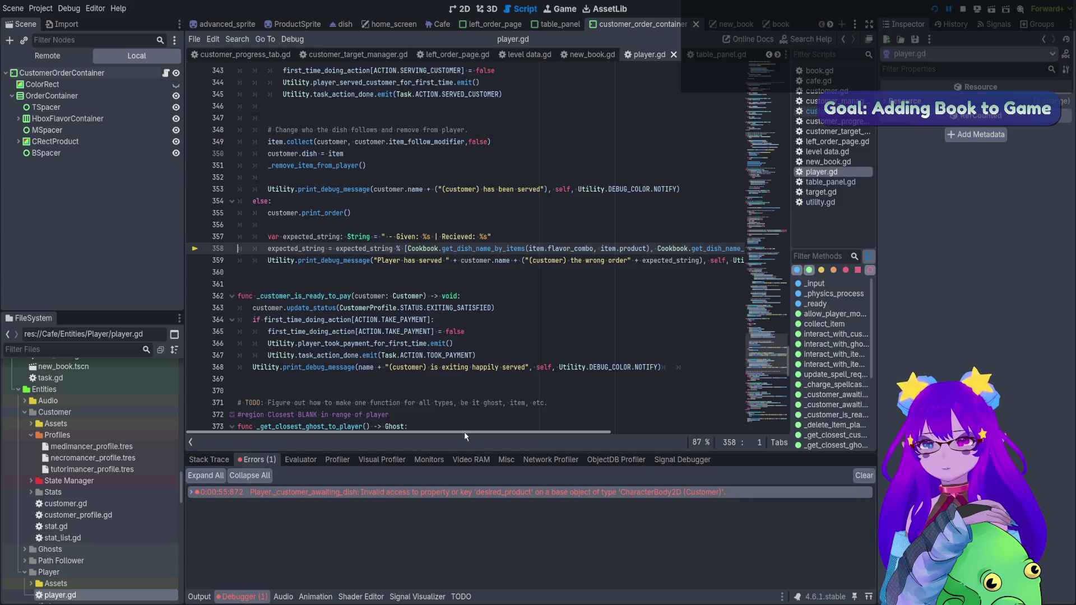
pyautogui.moveTo(463, 432)
pyautogui.mouseDown()
pyautogui.moveTo(680, 431)
pyautogui.moveTo(375, 426)
pyautogui.mouseUp()
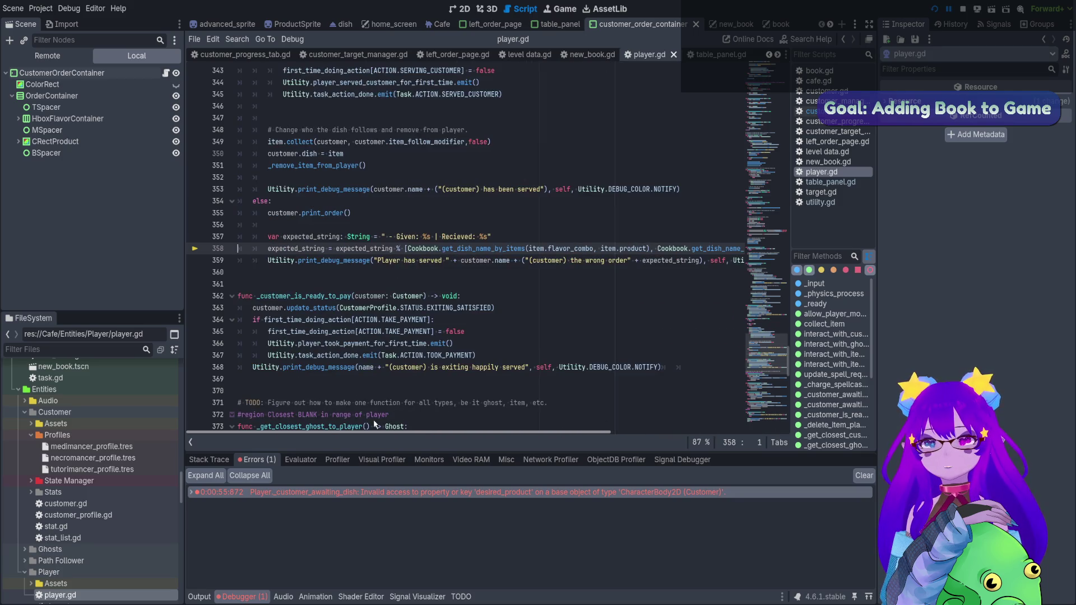
# - Add '# TODO: WHY BREAK ON WRONG FOOD GIVEN.' above expected_string, save player.gd, and stop the game
pyautogui.click(343, 236)
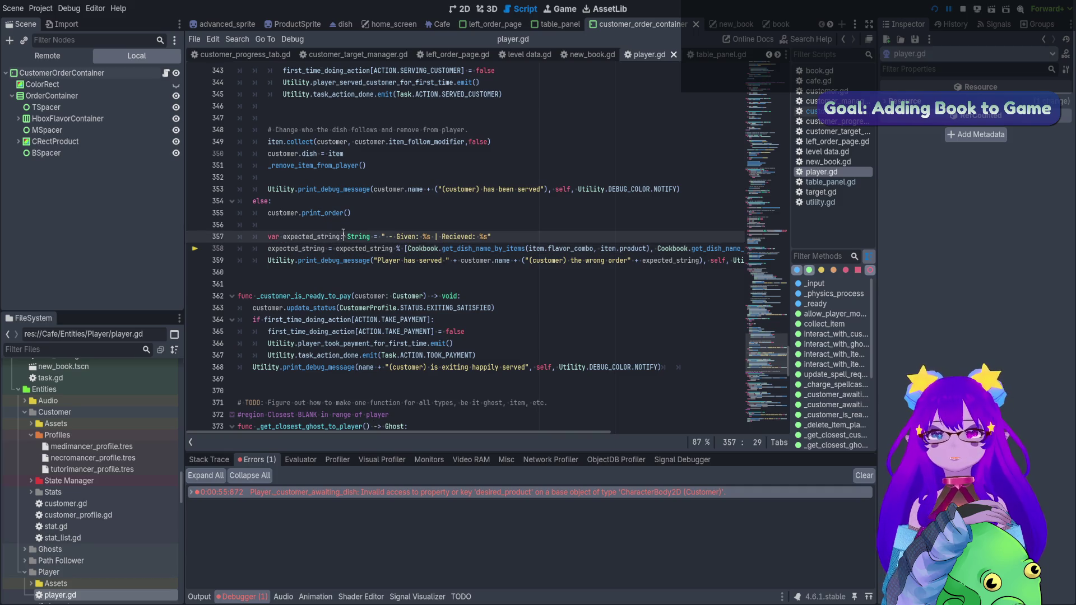
pyautogui.press('Up')
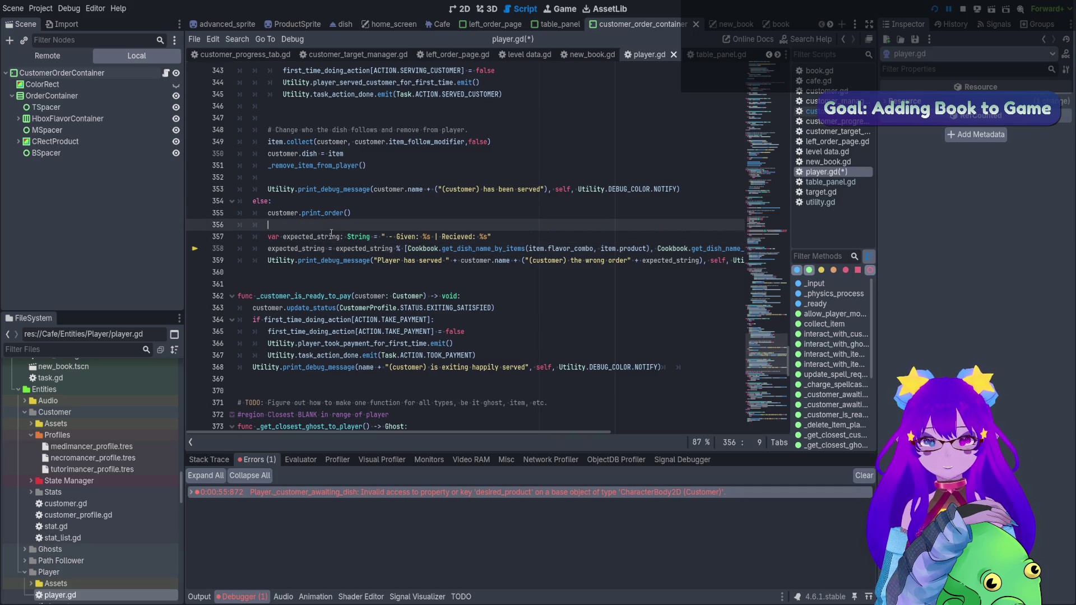
pyautogui.press('Return')
pyautogui.write('# TODO: WHY BREAK ON WRONG FOOD GIVEN.')
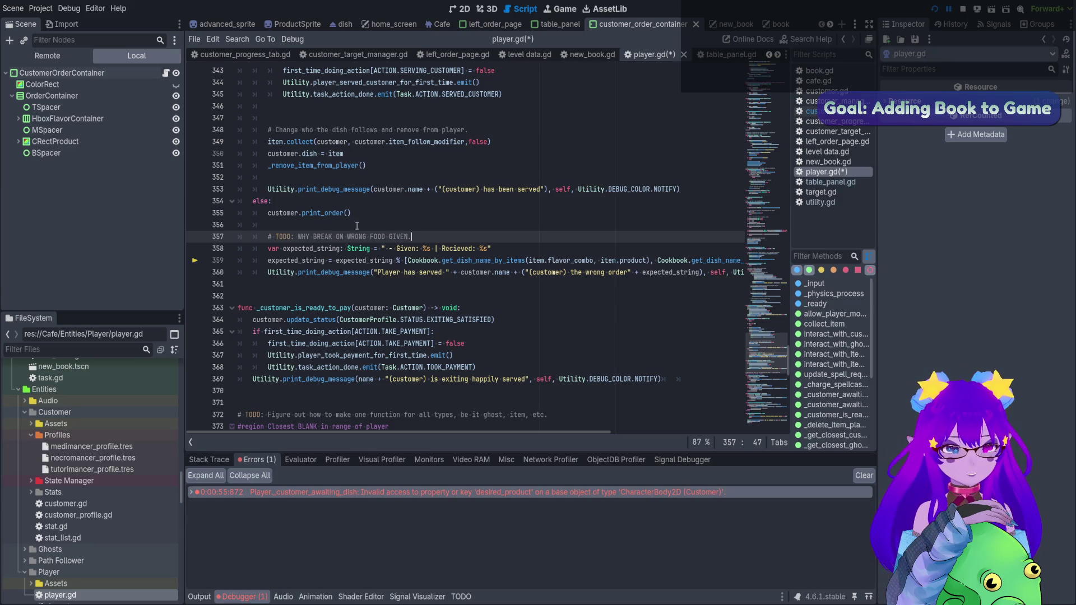
pyautogui.hotkey('ctrl', 's')
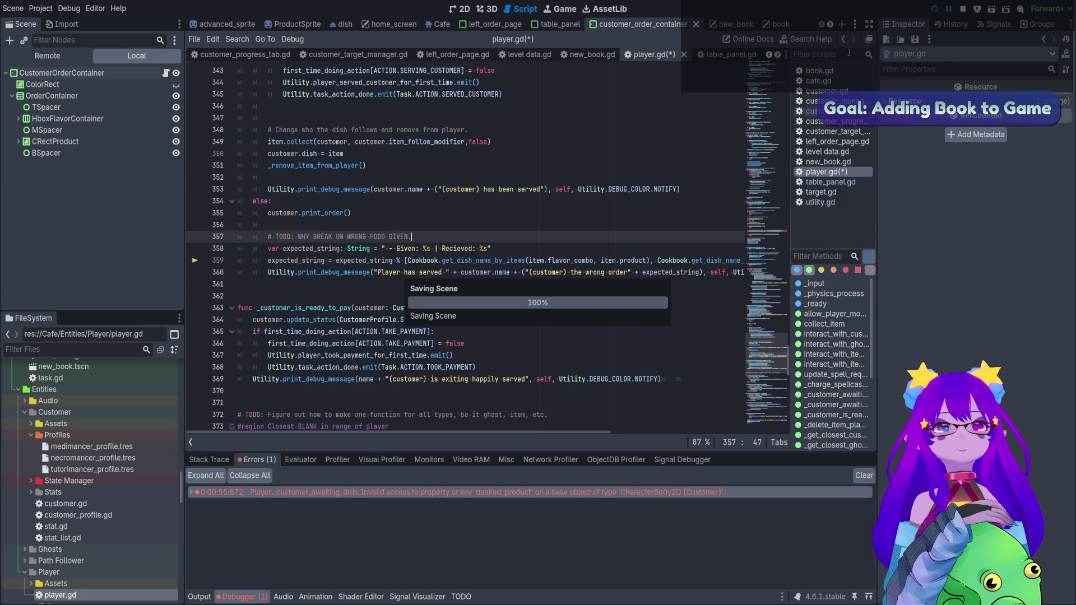
pyautogui.click(958, 11)
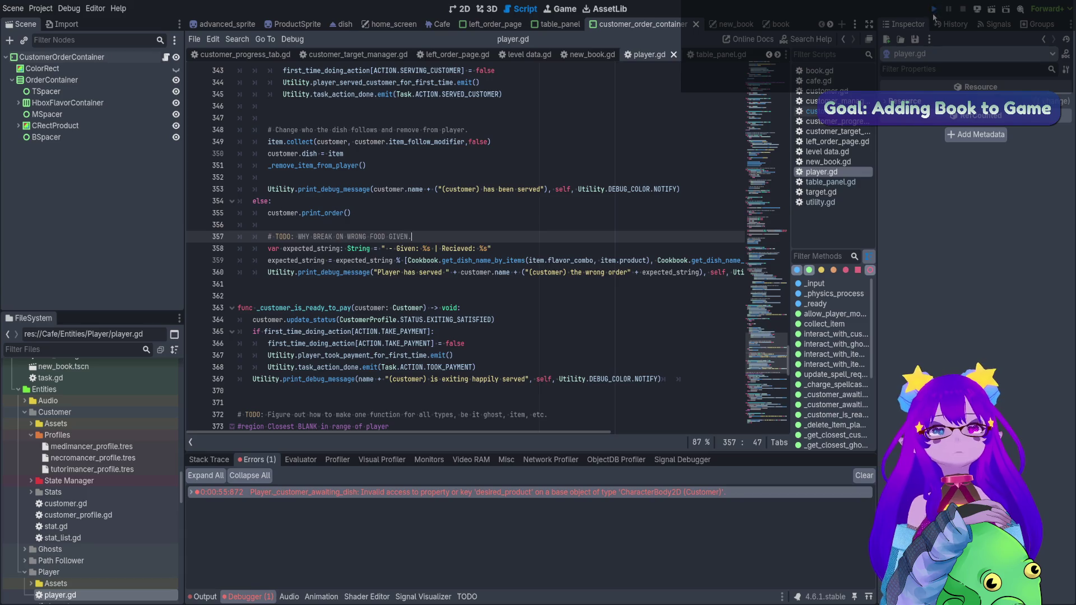
# - Launch the game, enter the café through Levels, and spawn two customers with Cheats.spawn_customer()
pyautogui.click(933, 10)
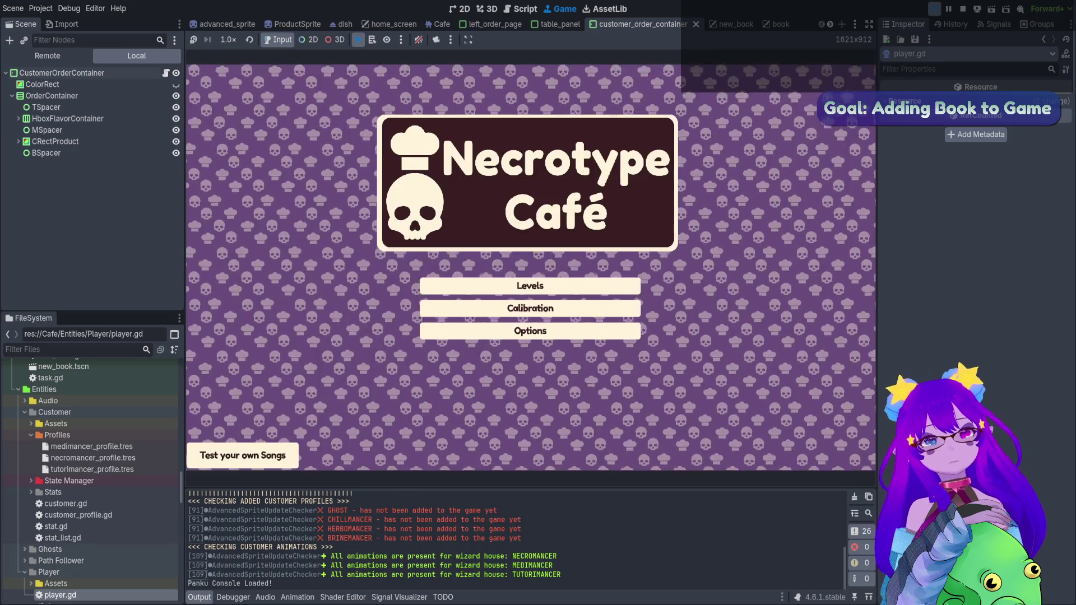
pyautogui.click(531, 285)
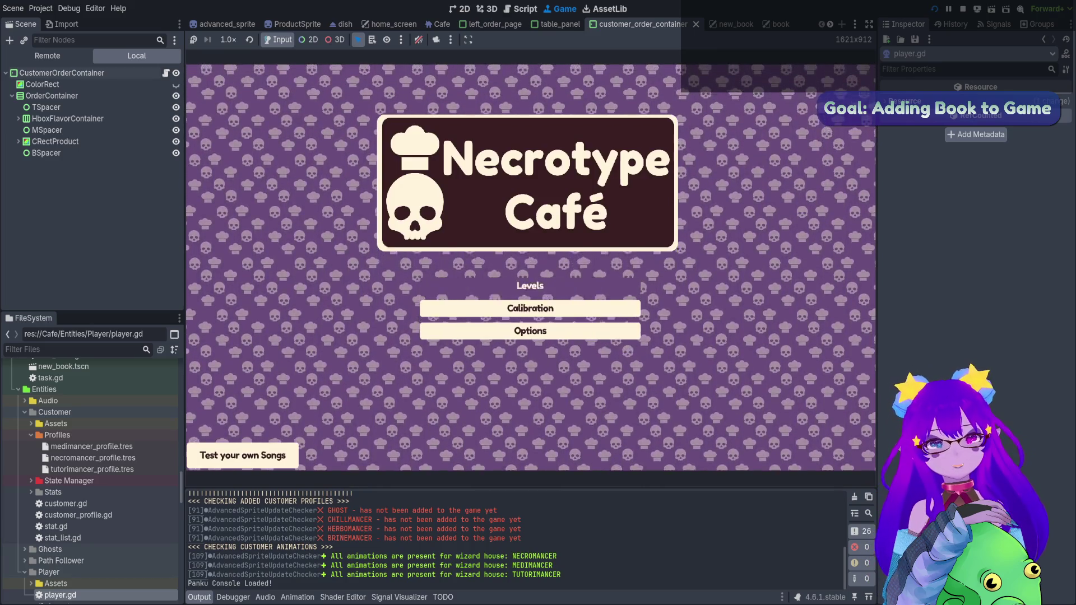
pyautogui.press('`')
pyautogui.write('spawn')
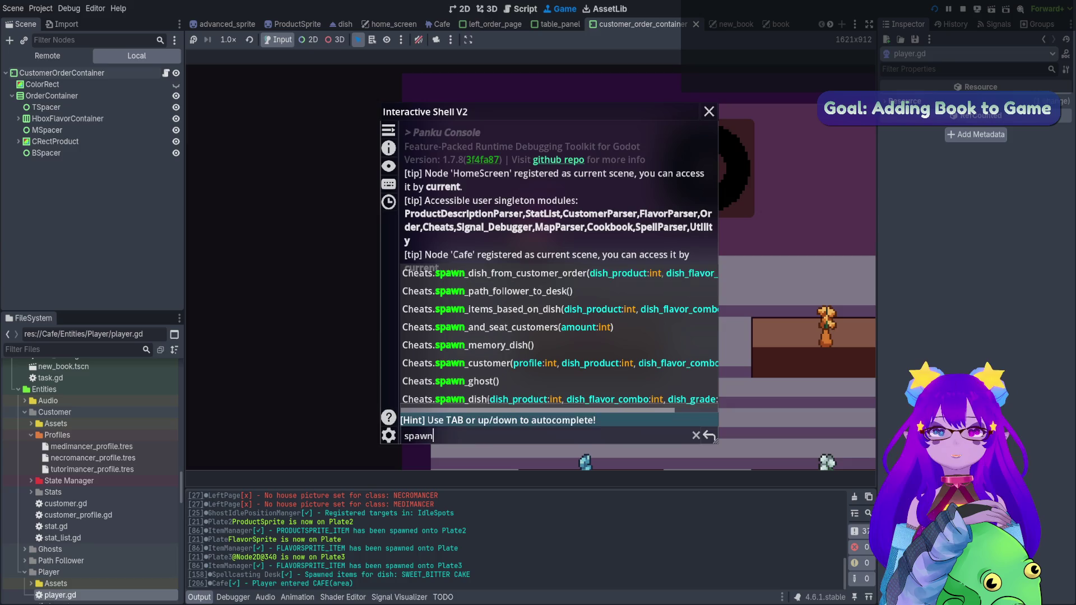
pyautogui.press('Tab')
pyautogui.press('Tab')
pyautogui.press('Tab')
pyautogui.press('Tab')
pyautogui.press('Return')
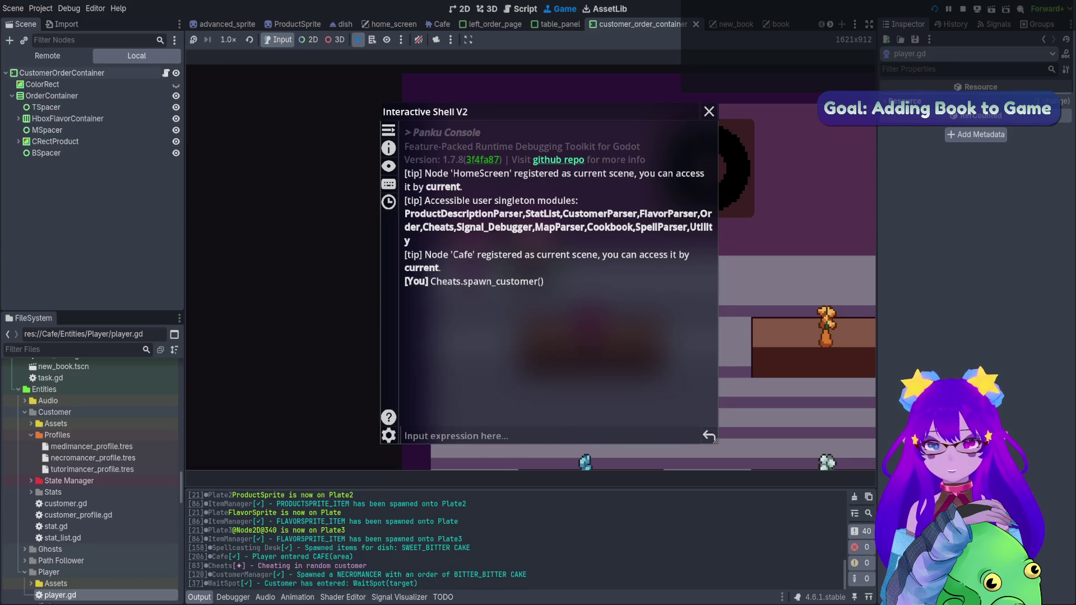
pyautogui.press('`')
pyautogui.press('`')
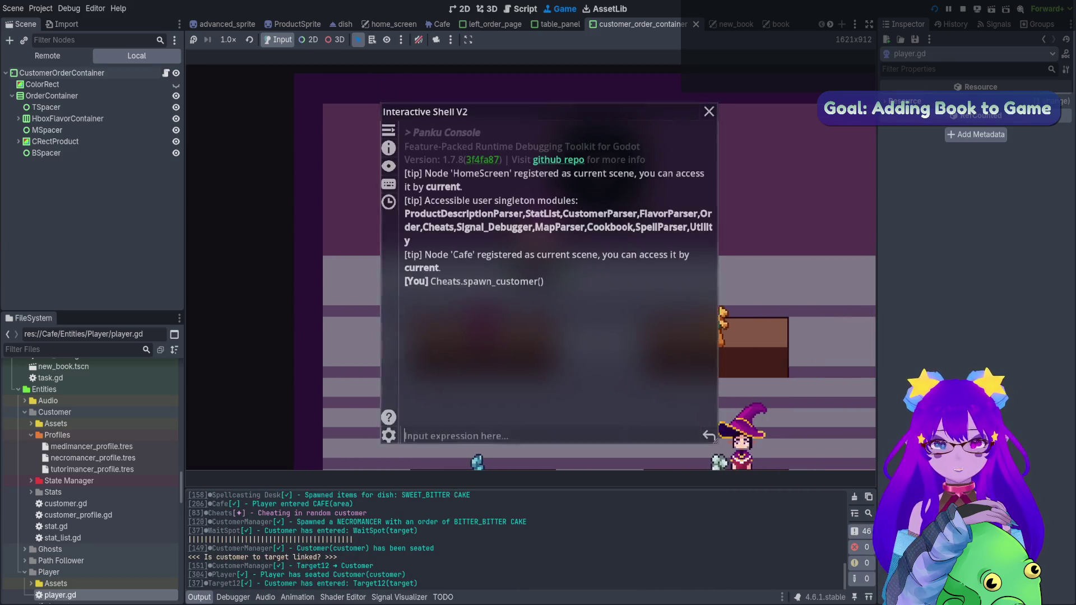
pyautogui.press('Up')
pyautogui.press('Return')
pyautogui.press('`')
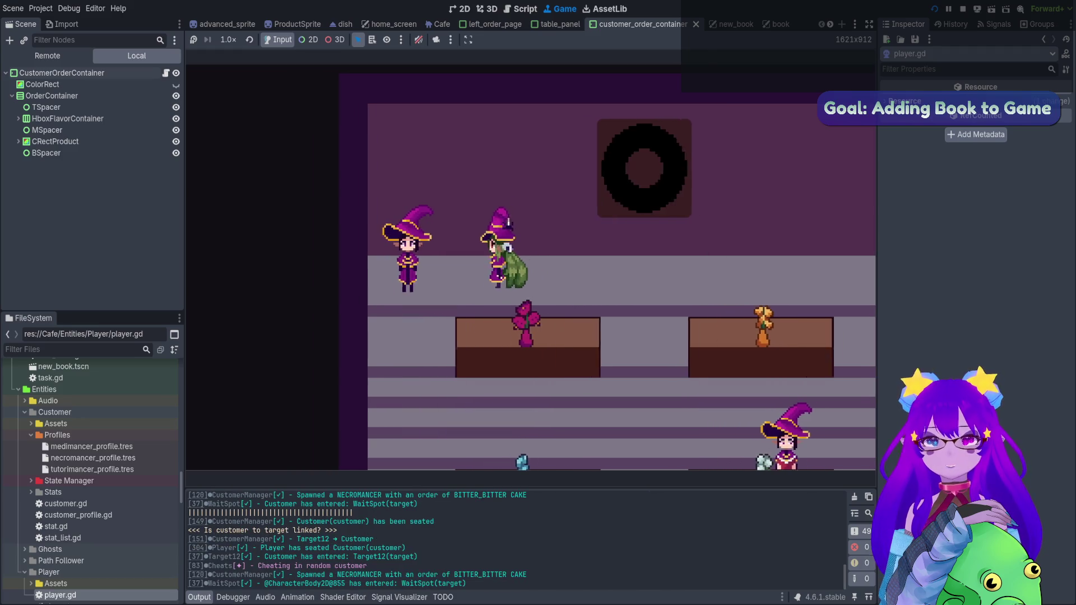
pyautogui.press('`')
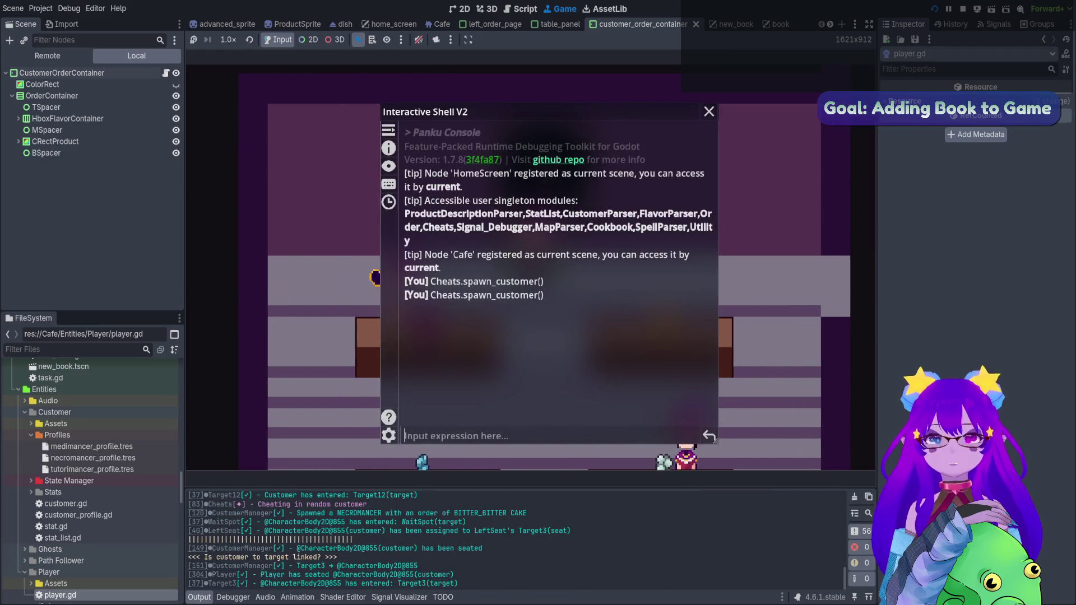
# - List the dish types and flavours with print_dish_enums() in the Panku shell
pyautogui.write('print')
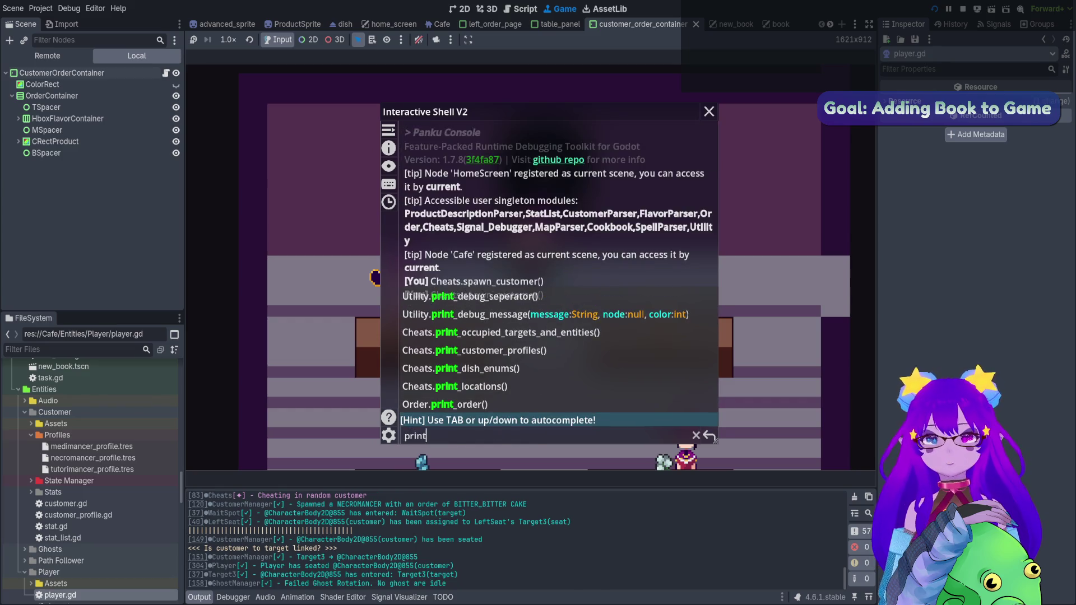
pyautogui.press('Tab')
pyautogui.press('Tab')
pyautogui.press('Tab')
# - Spawn order dishes with spawn_dish_from_customer_order(1, 2) and then (0, 2)
pyautogui.press('Tab')
pyautogui.press('Return')
pyautogui.press('`')
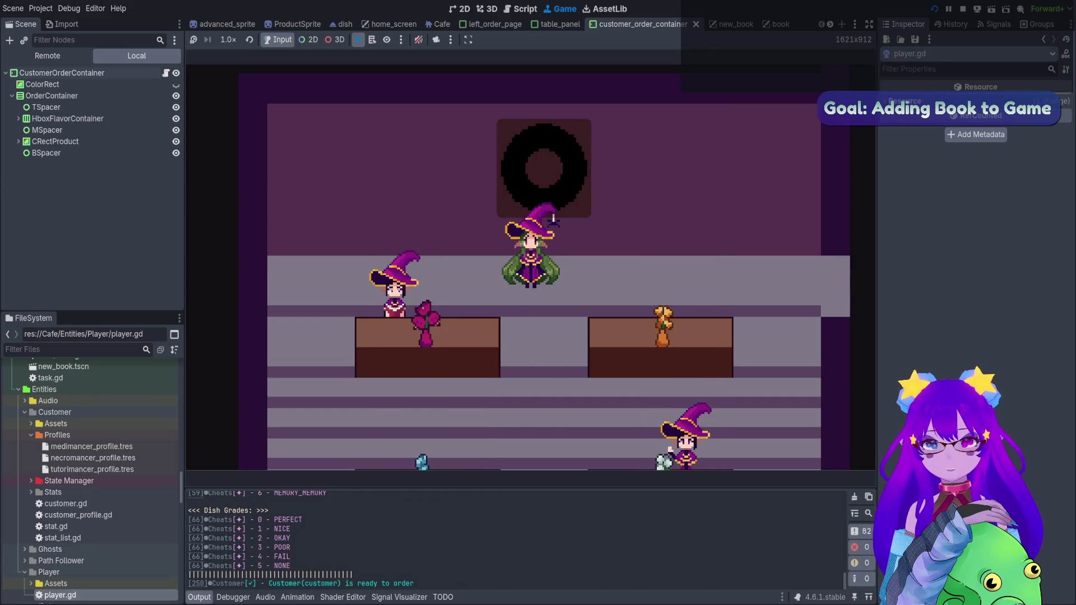
pyautogui.press('`')
pyautogui.write('spawn')
pyautogui.press('Tab')
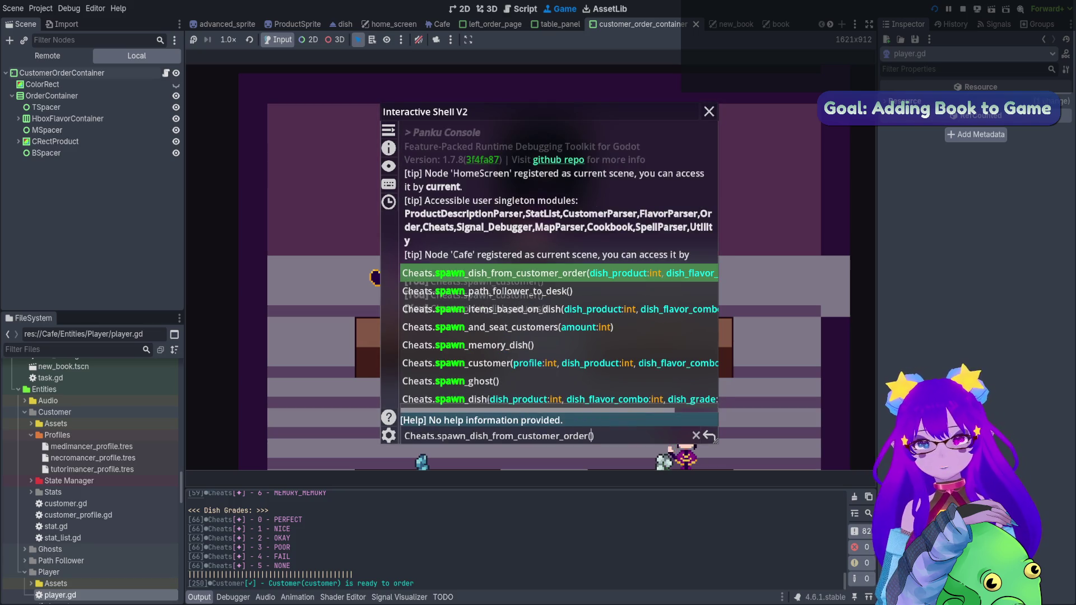
pyautogui.scroll(5, 515, 538)
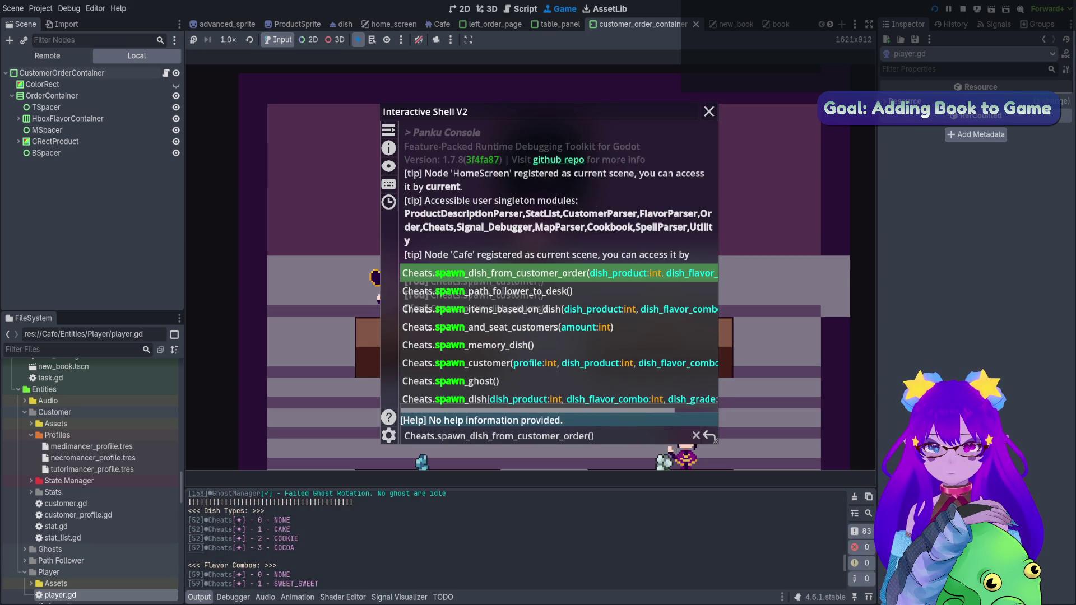
pyautogui.scroll(-2, 516, 538)
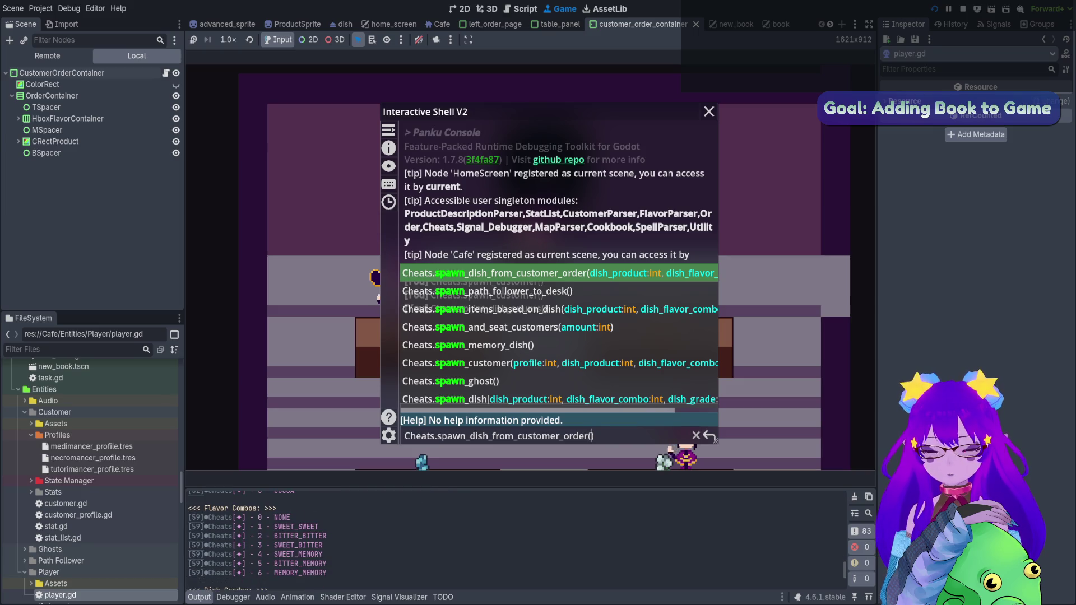
pyautogui.write('1, 2)')
pyautogui.press('Return')
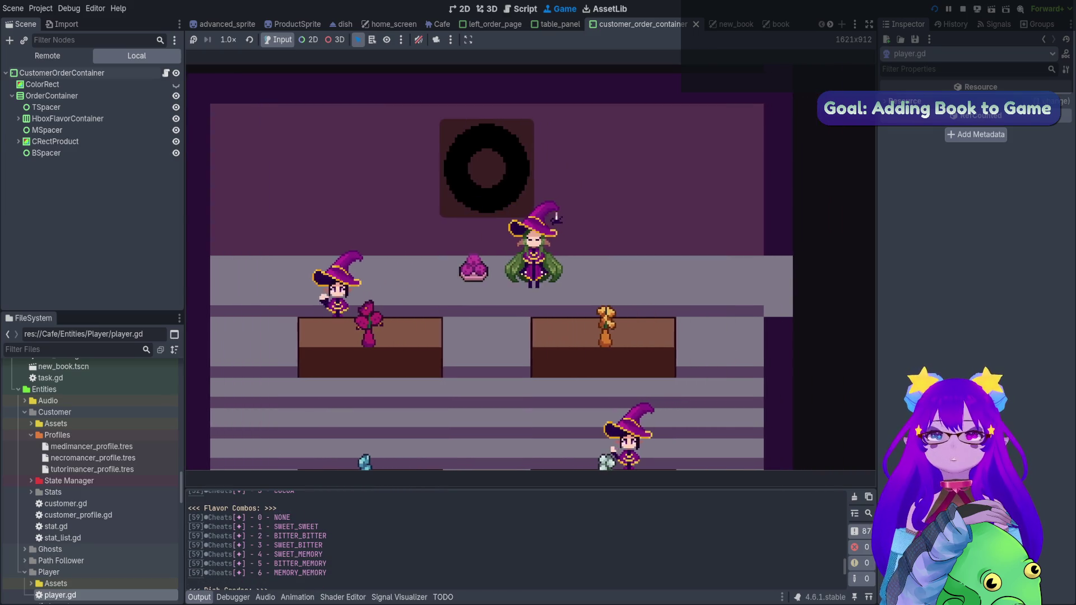
pyautogui.press('`')
pyautogui.press('Up')
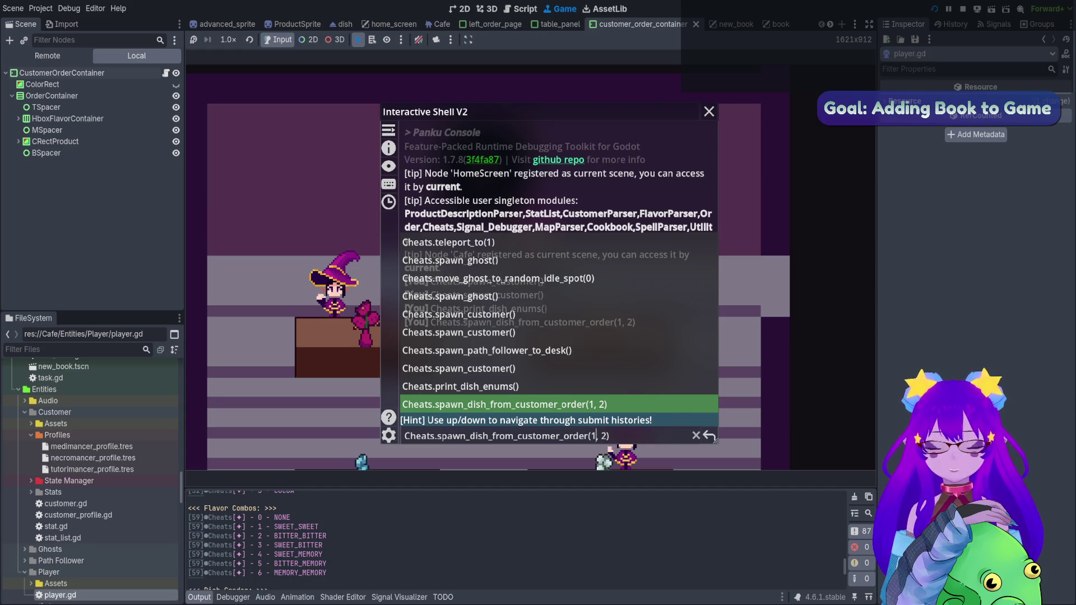
pyautogui.press('BackSpace')
pyautogui.press('Return')
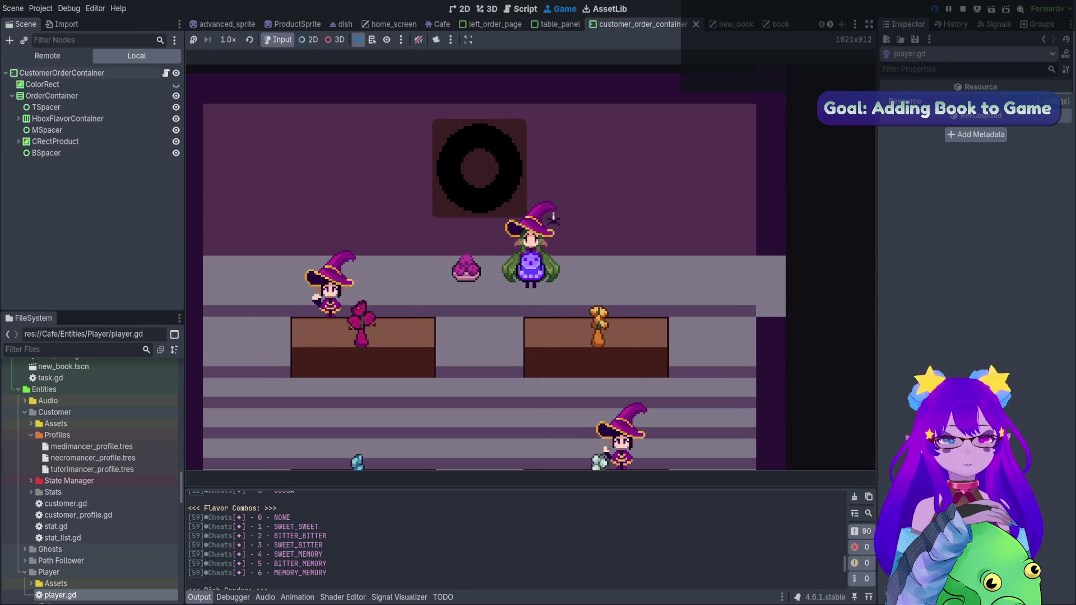
# - Walk through the café while toggling the Orders book to review the two customer orders, including a cake
pyautogui.press('d')
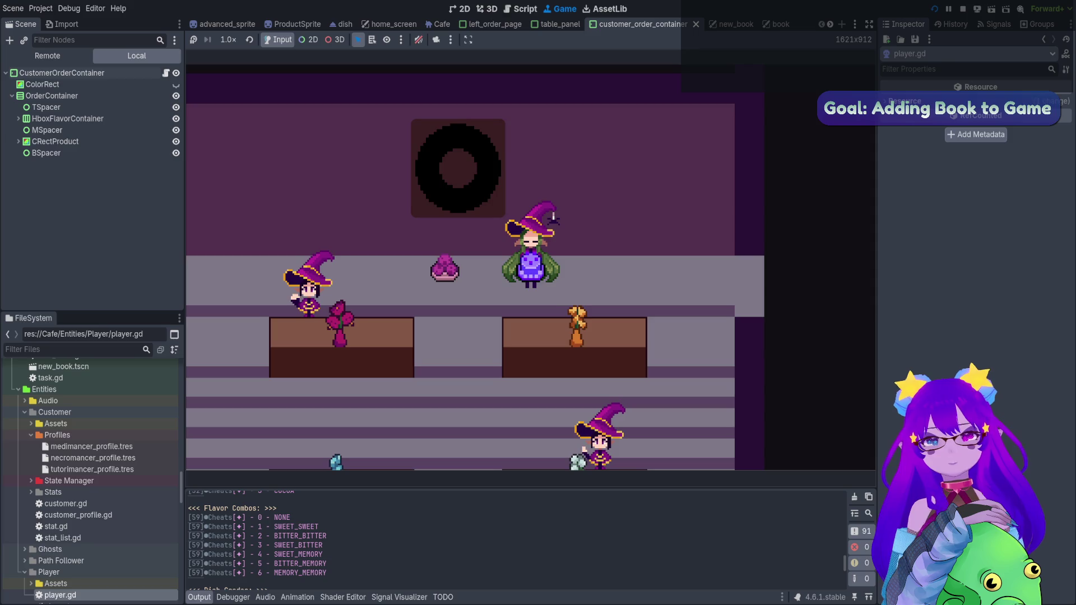
pyautogui.press('b')
pyautogui.press('b')
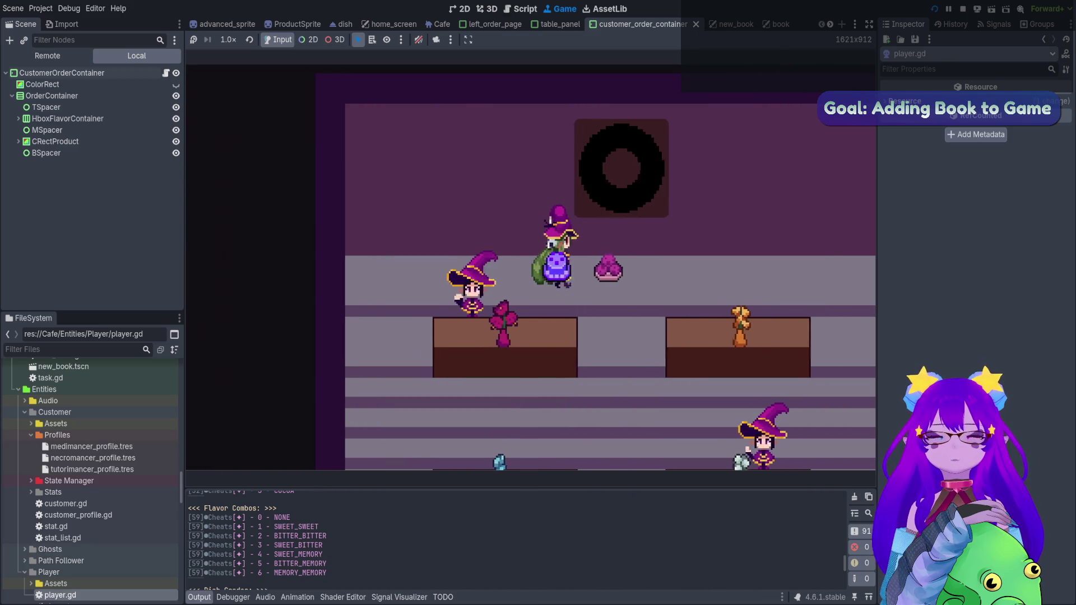
pyautogui.press('d')
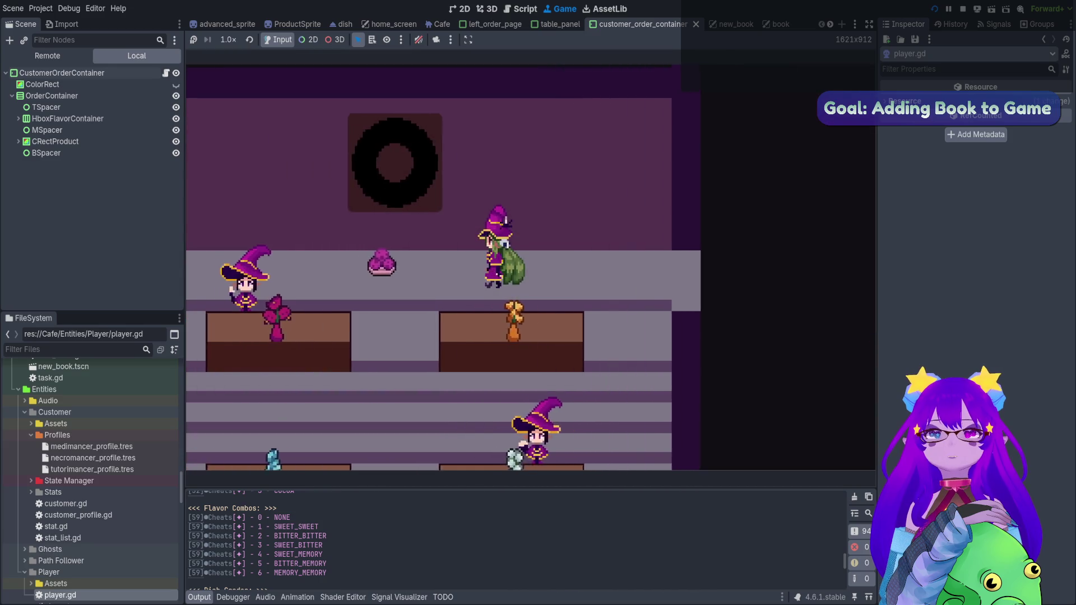
pyautogui.press('b')
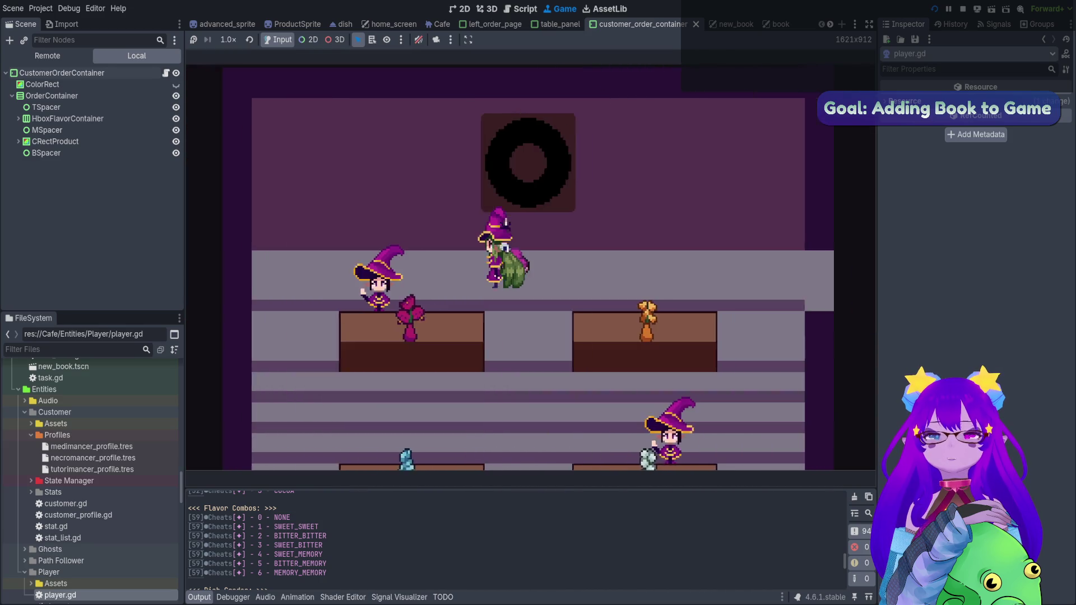
pyautogui.press('b')
pyautogui.press('b')
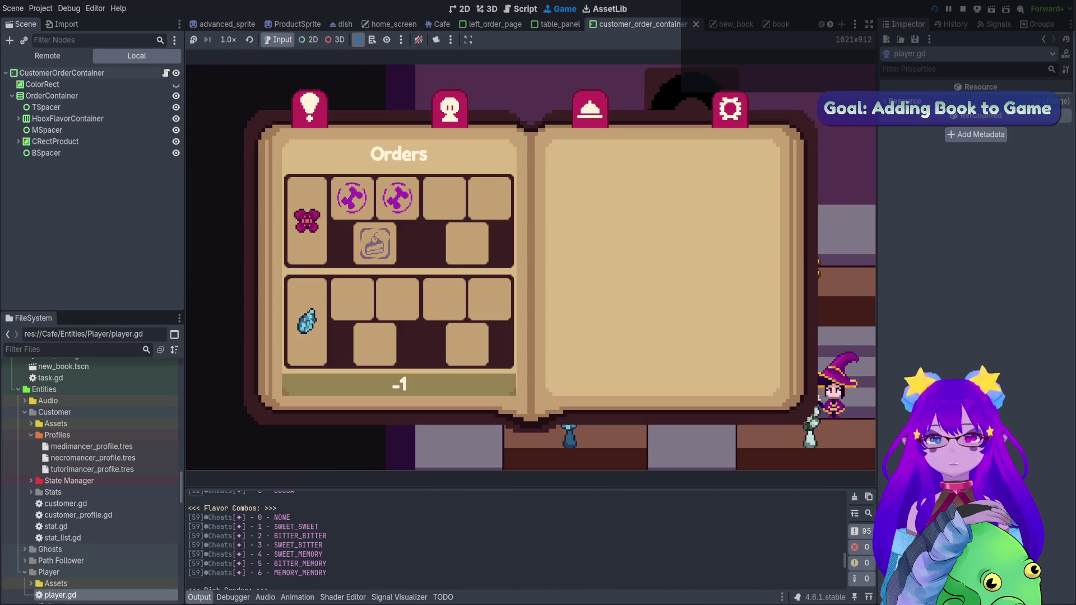
pyautogui.press('b')
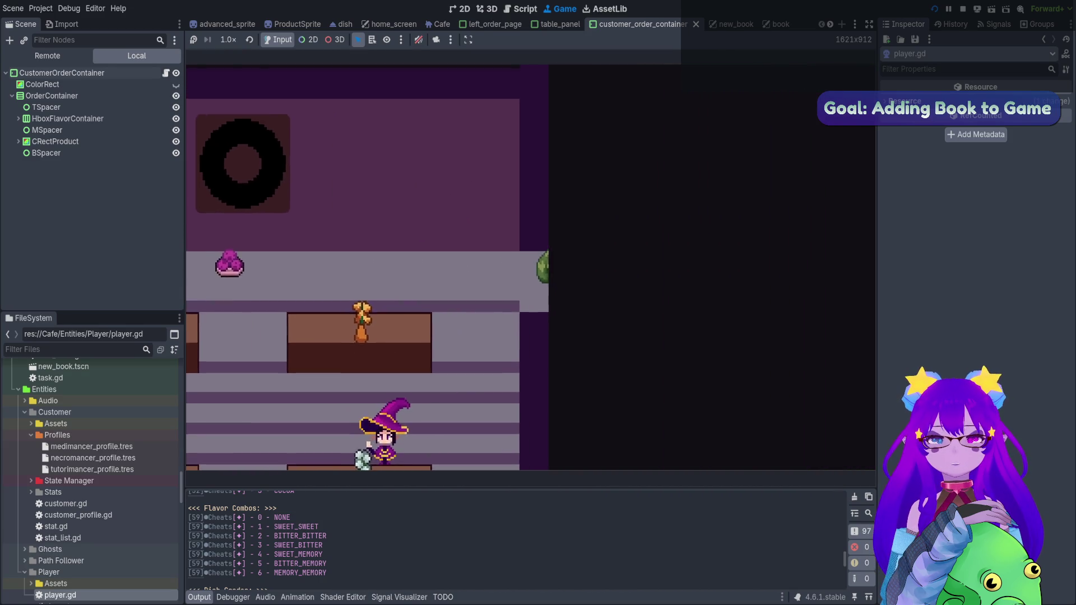
pyautogui.press('b')
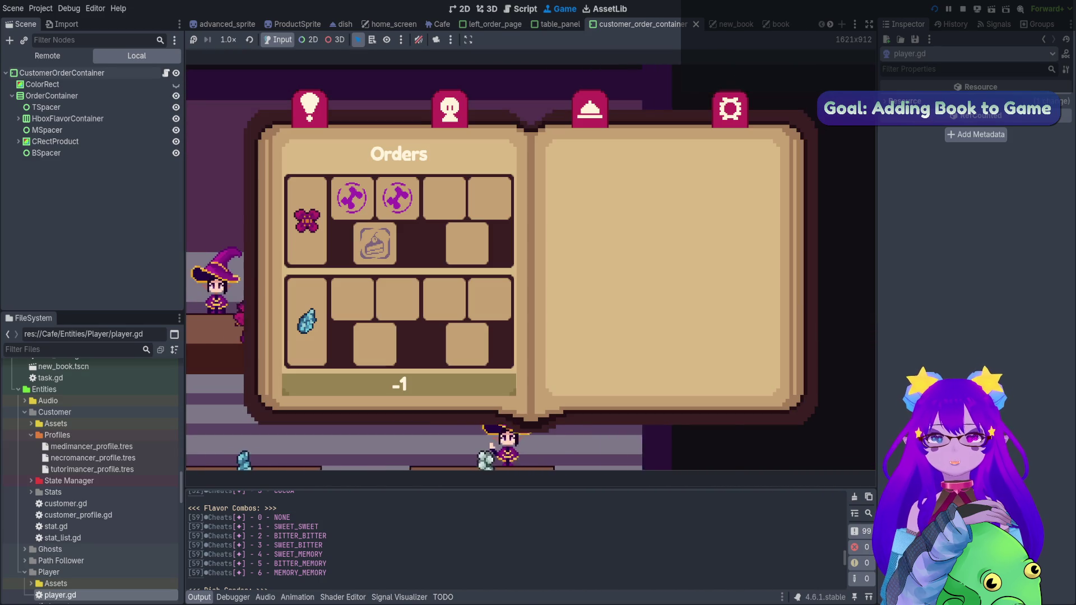
pyautogui.press('b')
pyautogui.press('b')
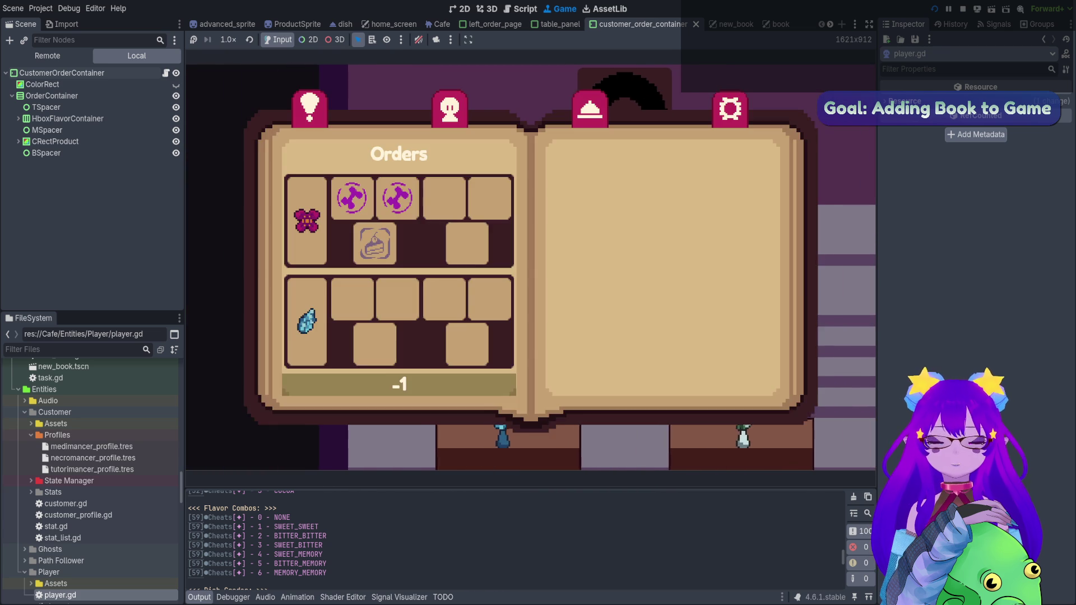
pyautogui.press('b')
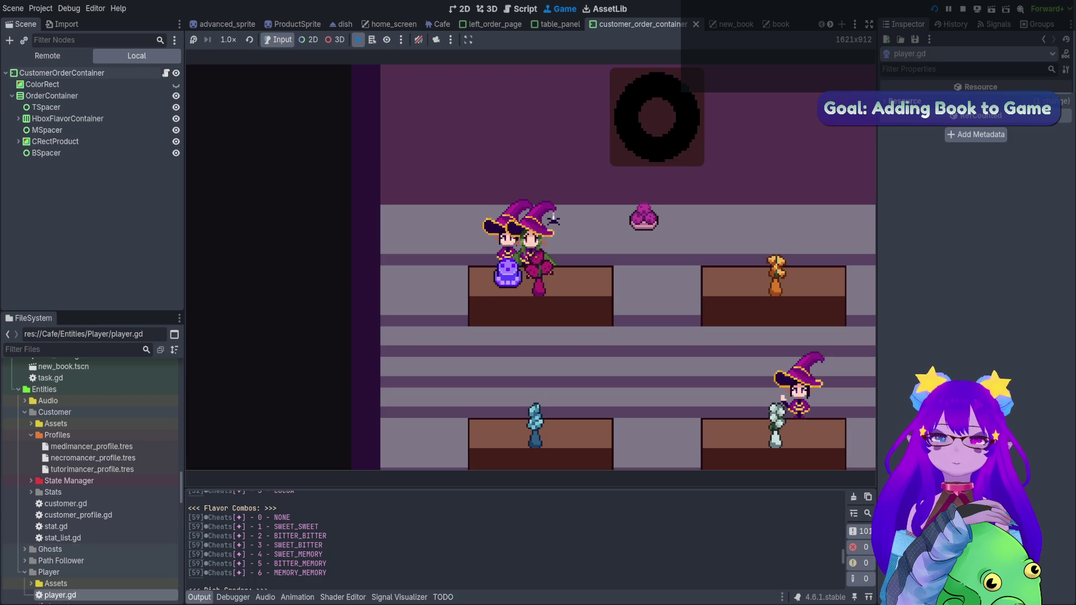
pyautogui.press('b')
pyautogui.press('b')
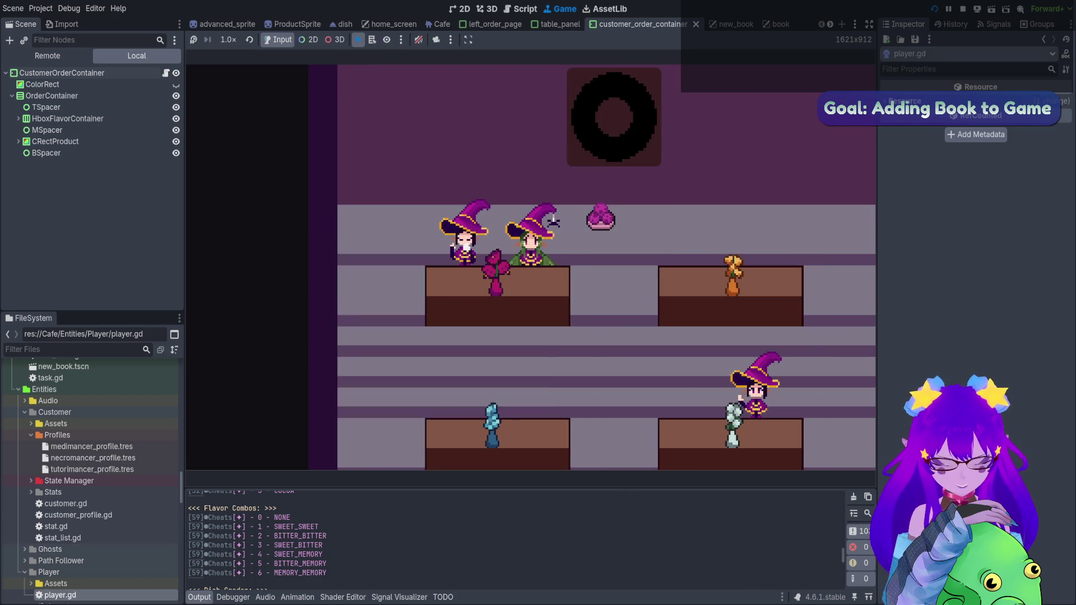
pyautogui.press('b')
pyautogui.press('b')
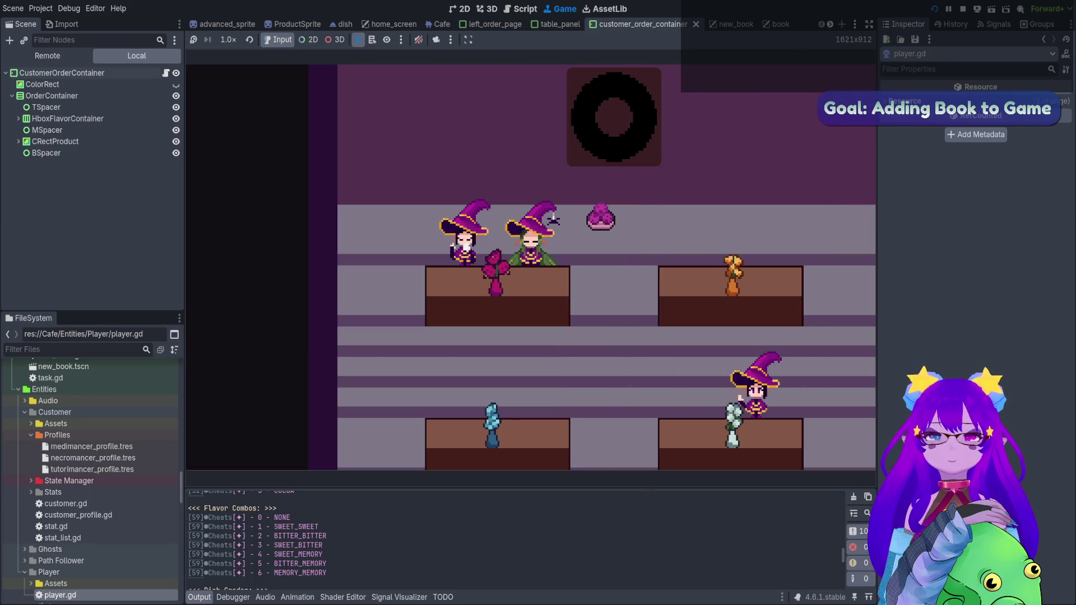
pyautogui.press('b')
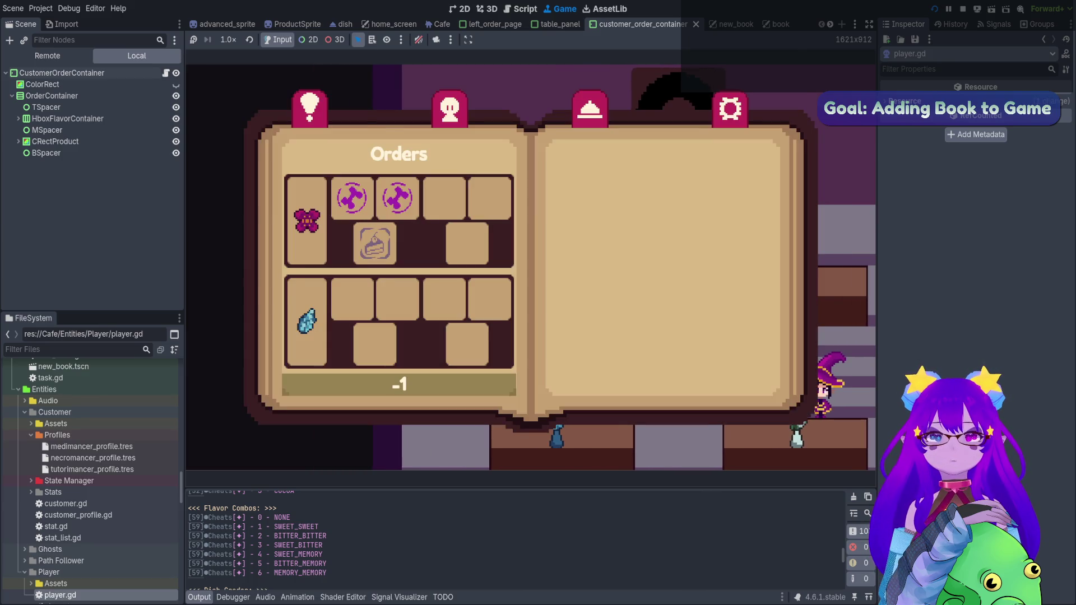
pyautogui.press('b')
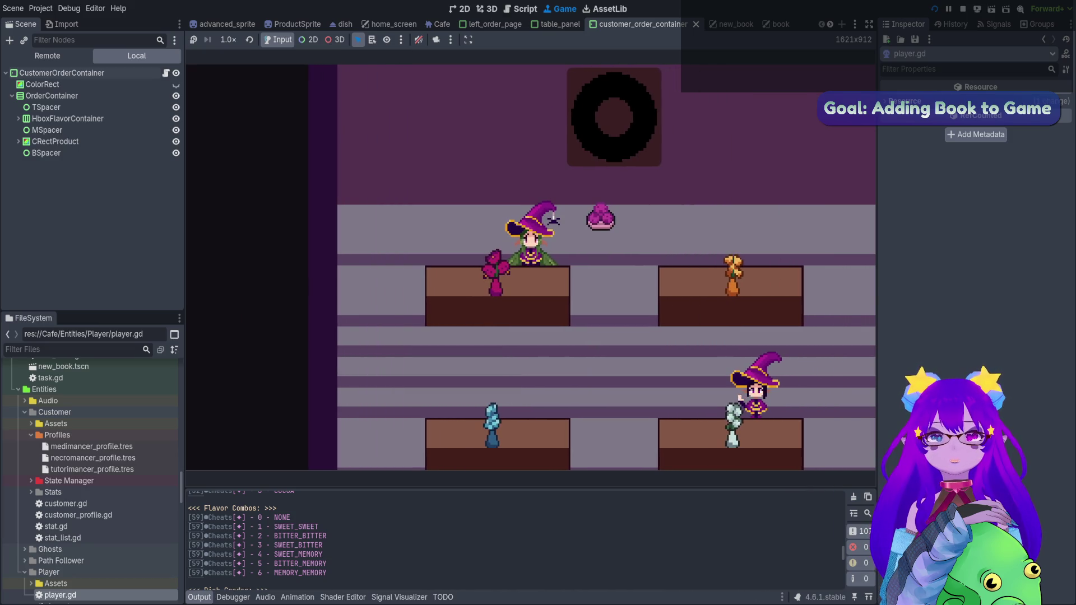
# - Spawn another customer from the Panku shell, rerunning Cheats.spawn_customer() from history
pyautogui.press('`')
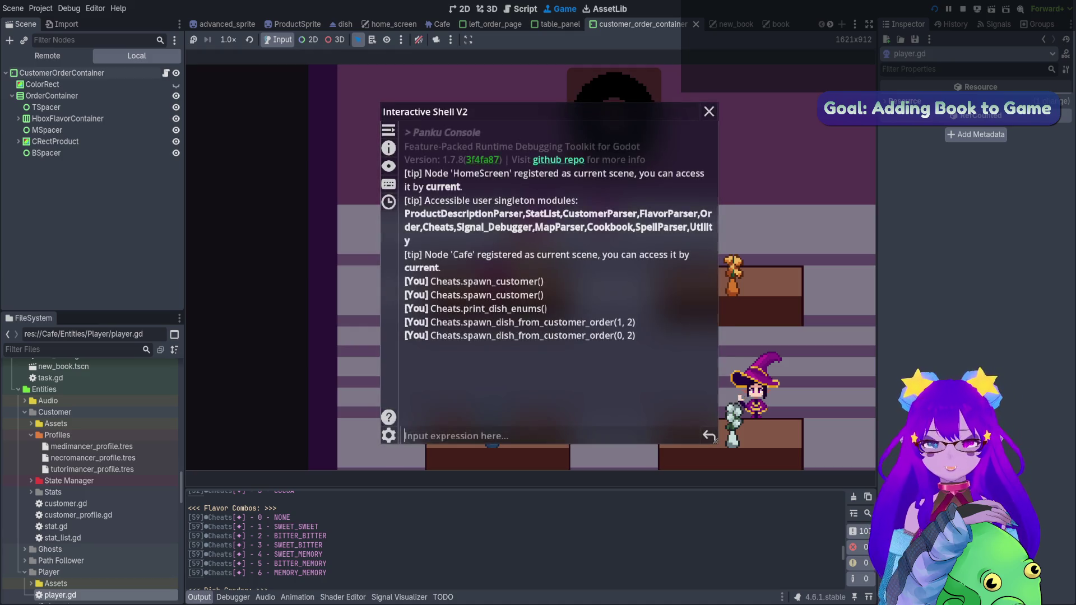
pyautogui.write('spawn')
pyautogui.press('Tab')
pyautogui.press('Tab')
pyautogui.press('Tab')
pyautogui.press('Tab')
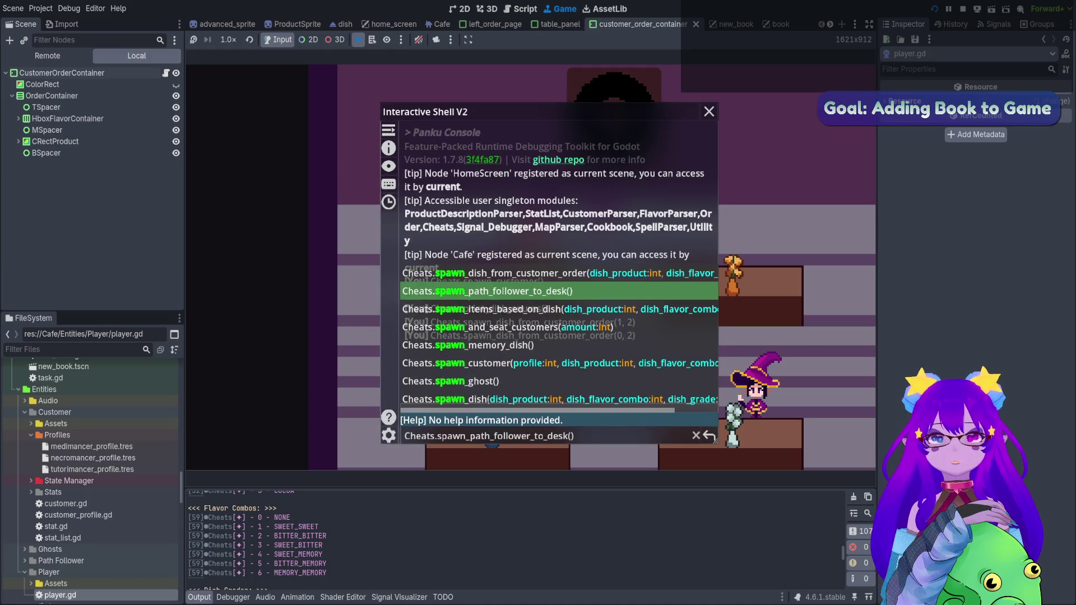
pyautogui.press('Return')
pyautogui.press('`')
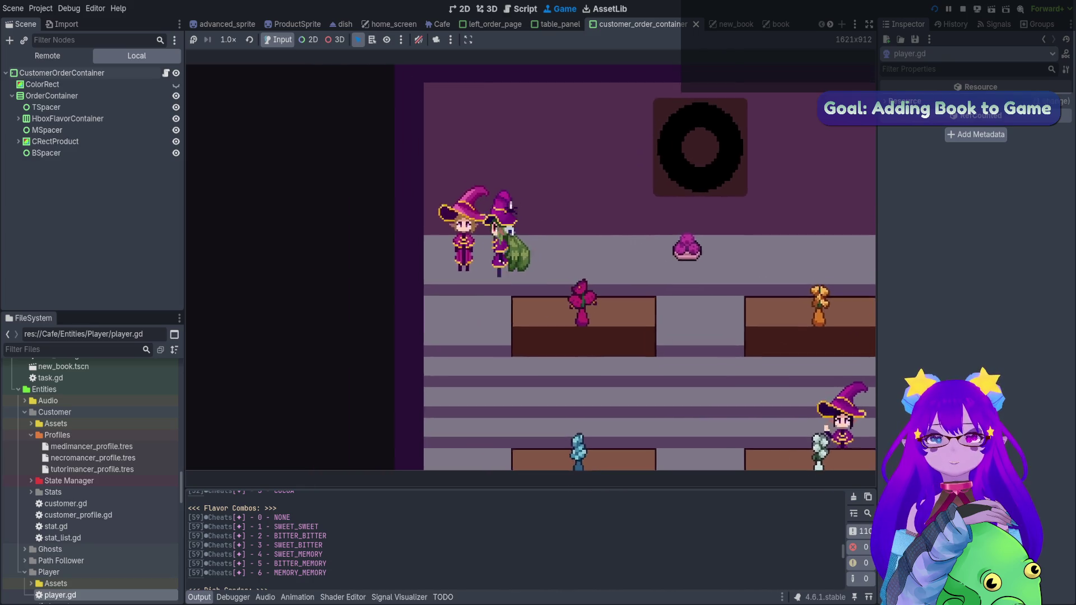
pyautogui.press('`')
pyautogui.press('Up')
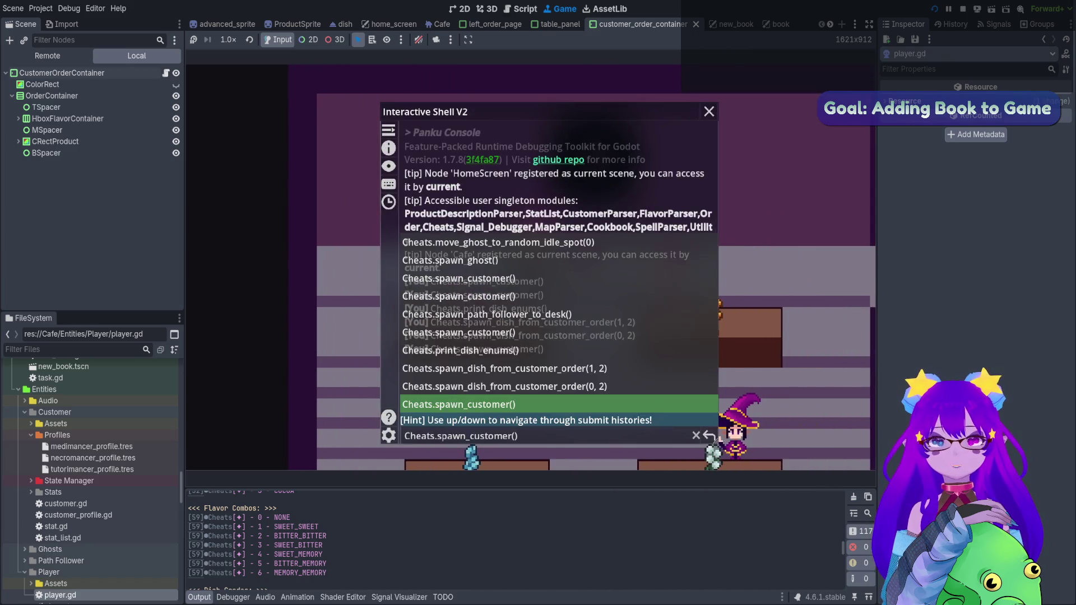
pyautogui.press('Return')
pyautogui.press('`')
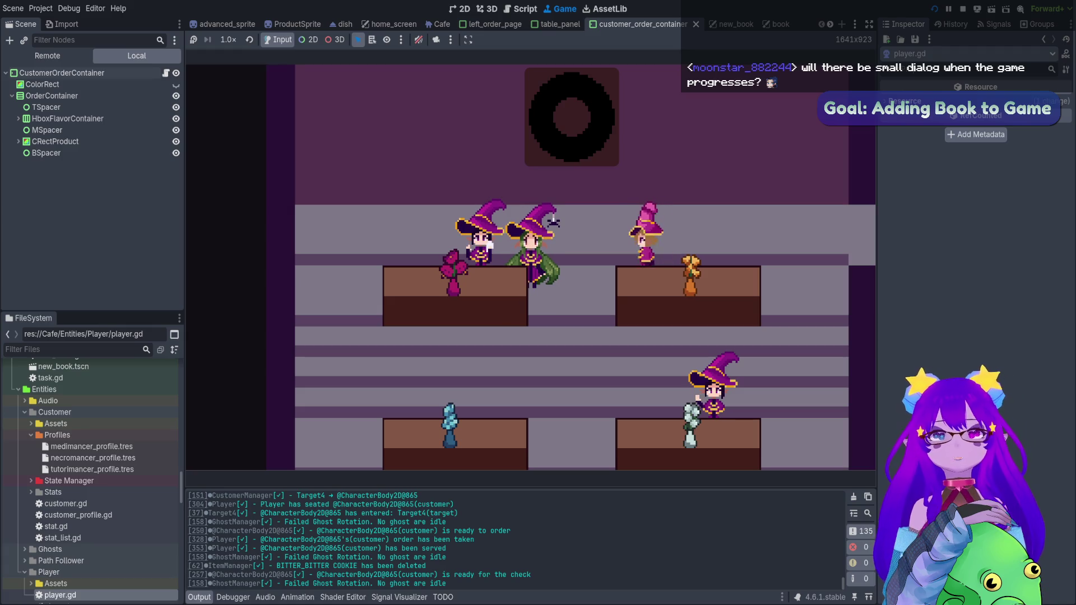
# - Walk around the café toggling the Orders book to confirm the served order is cleared, then stop with F8
pyautogui.press('Tab')
pyautogui.press('Tab')
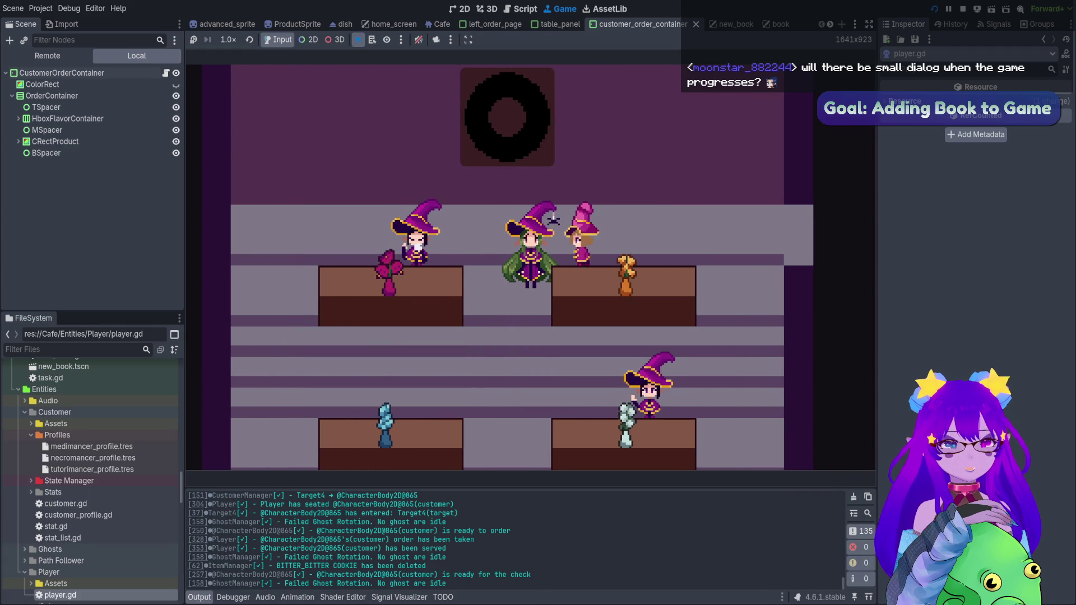
pyautogui.press('a')
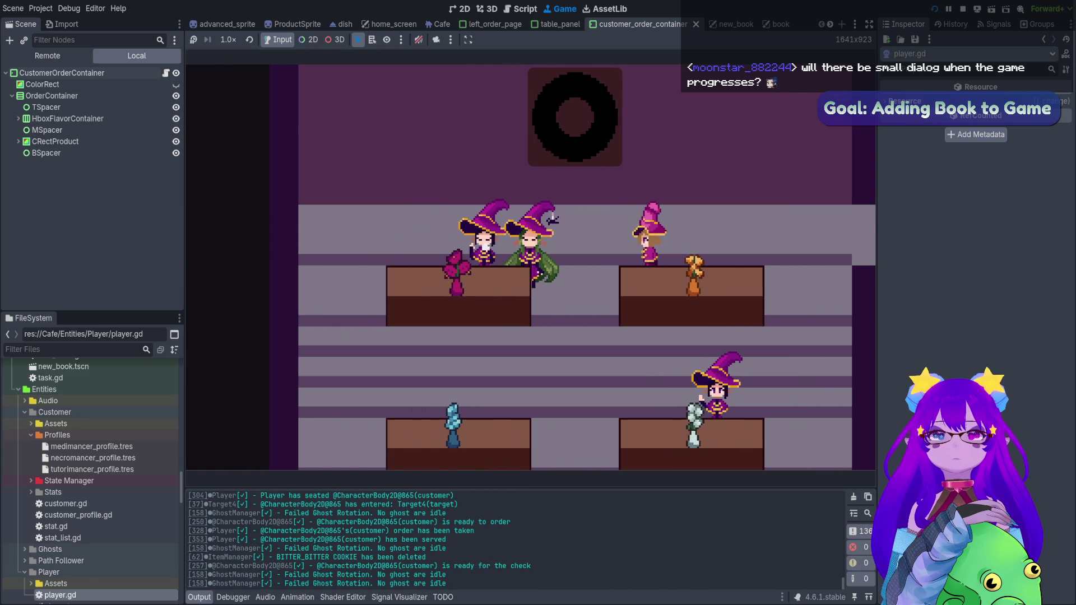
pyautogui.press('Tab')
pyautogui.press('Tab')
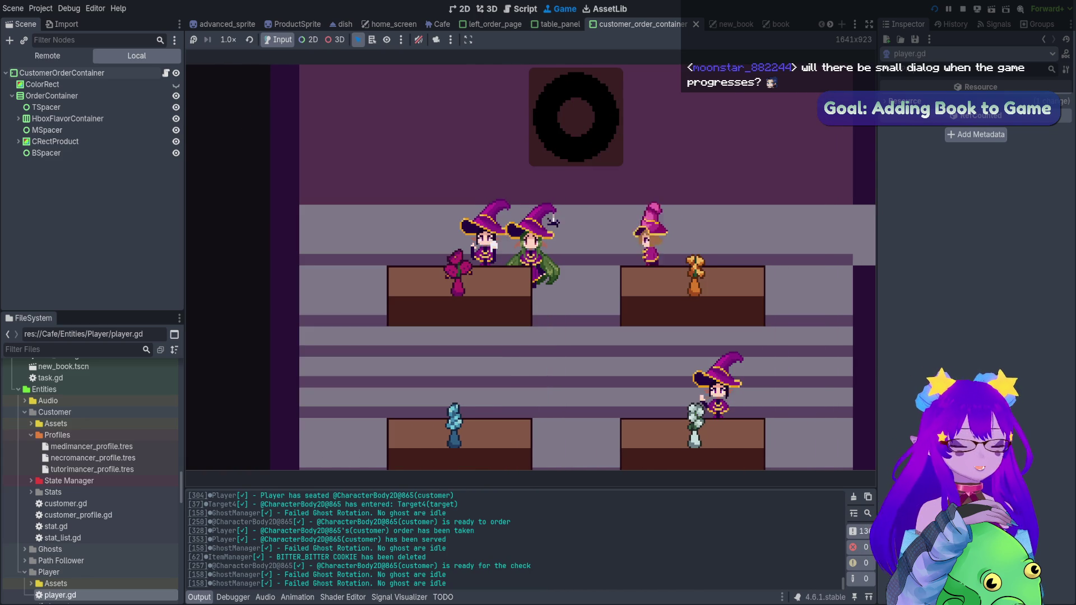
pyautogui.press('a')
pyautogui.press('d')
pyautogui.press('Tab')
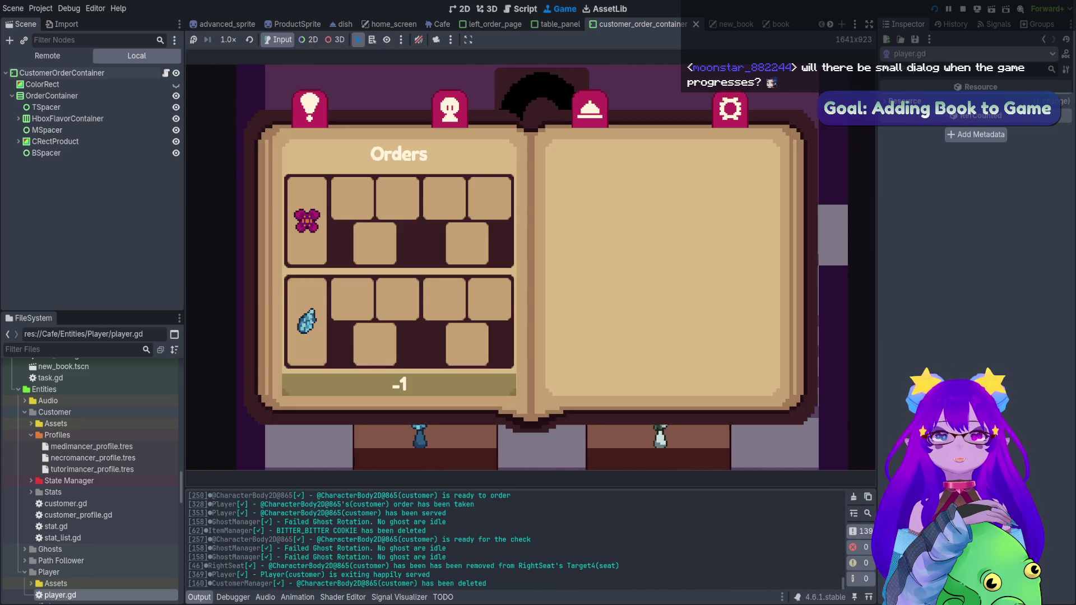
pyautogui.press('Tab')
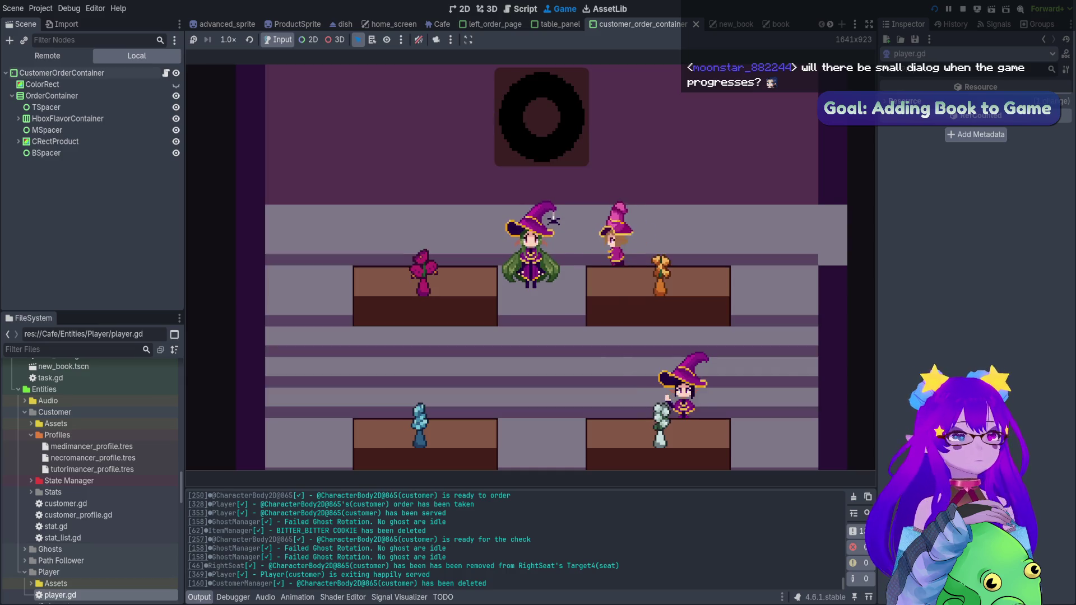
pyautogui.press('F8')
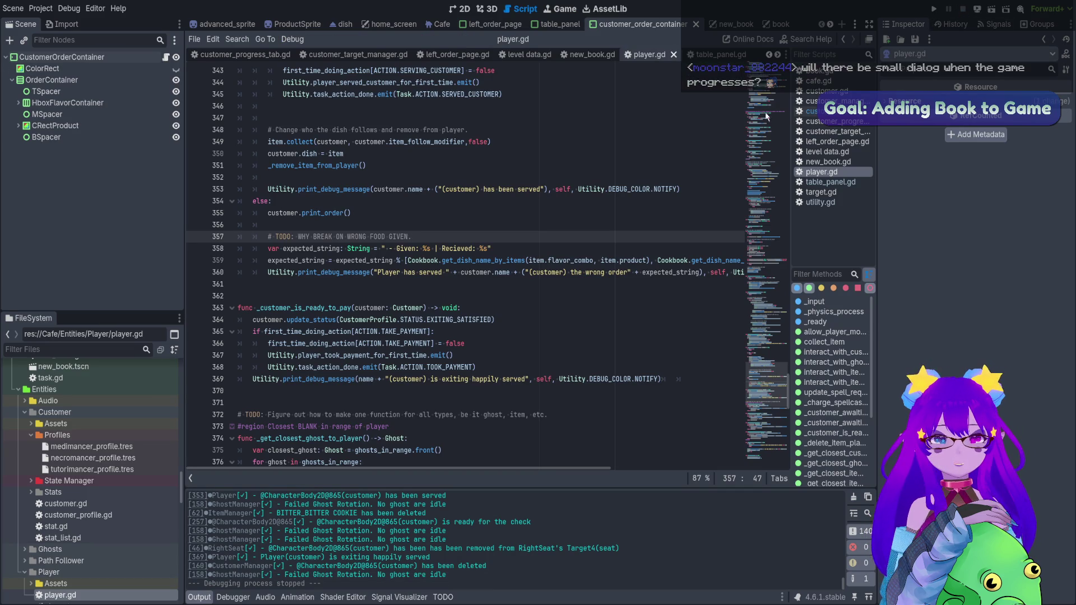
# - Click line 358 in player.gd, then switch to the 2D view of the customer_order_container scene
pyautogui.click(444, 249)
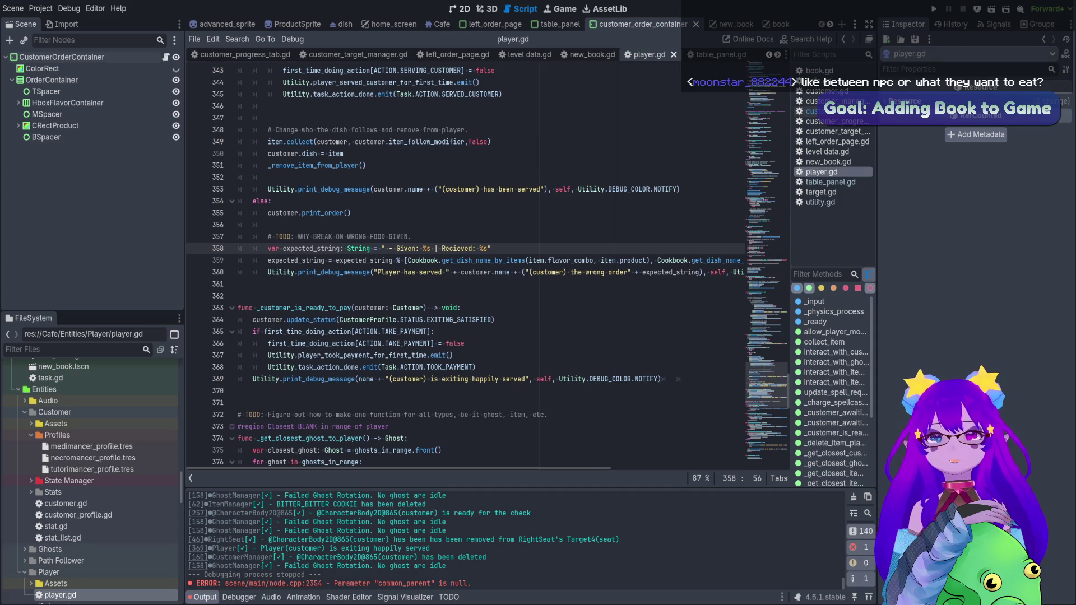
pyautogui.hotkey('ctrl', 'F1')
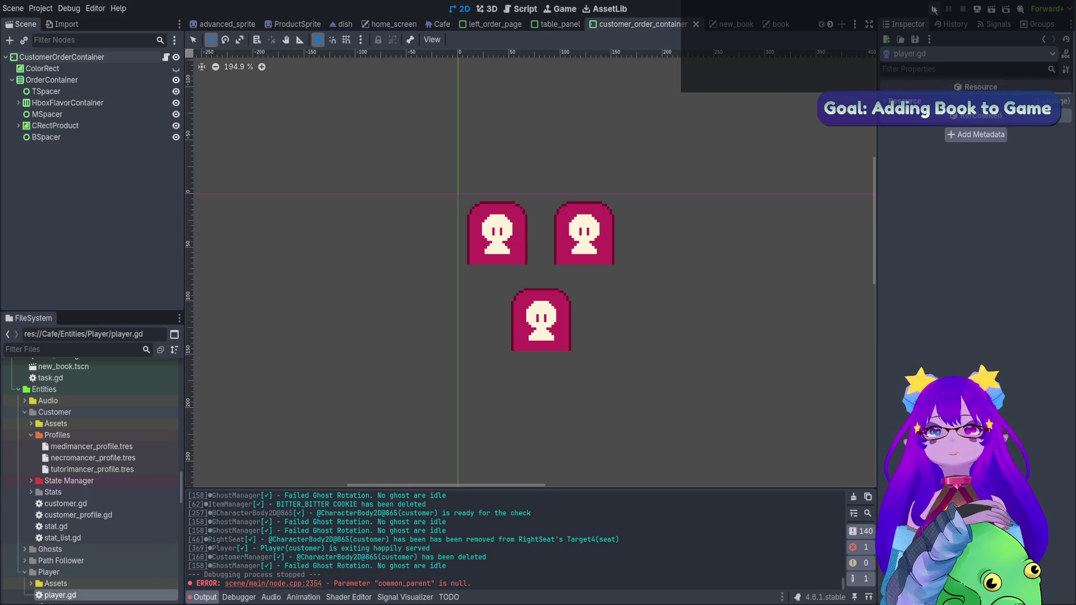
# - Switch from the script editor to the Cafe scene's 2D canvas
pyautogui.click(523, 8)
pyautogui.click(557, 10)
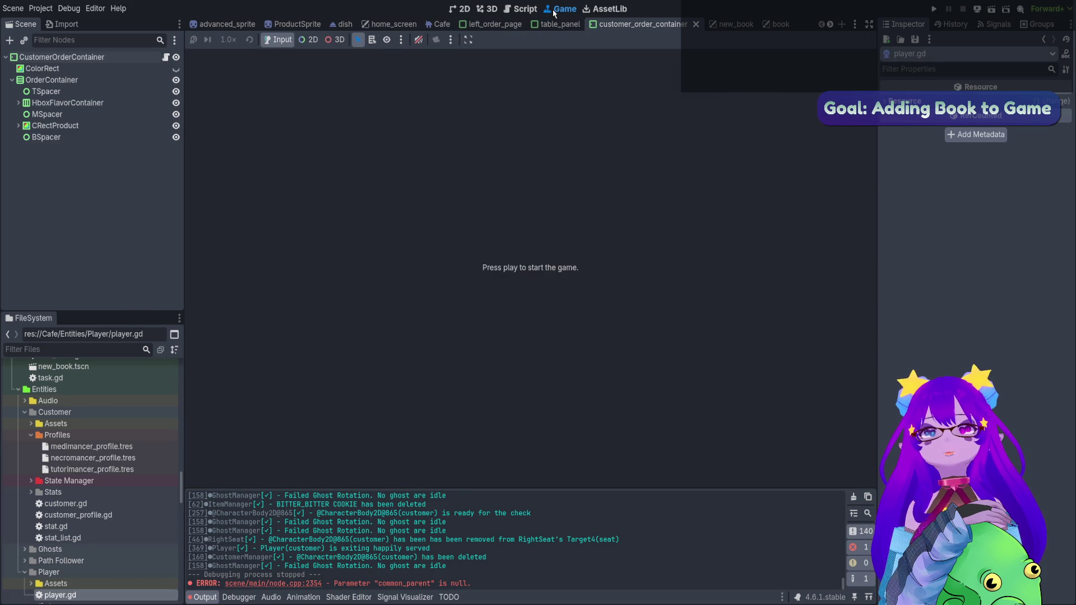
pyautogui.click(440, 24)
pyautogui.click(461, 9)
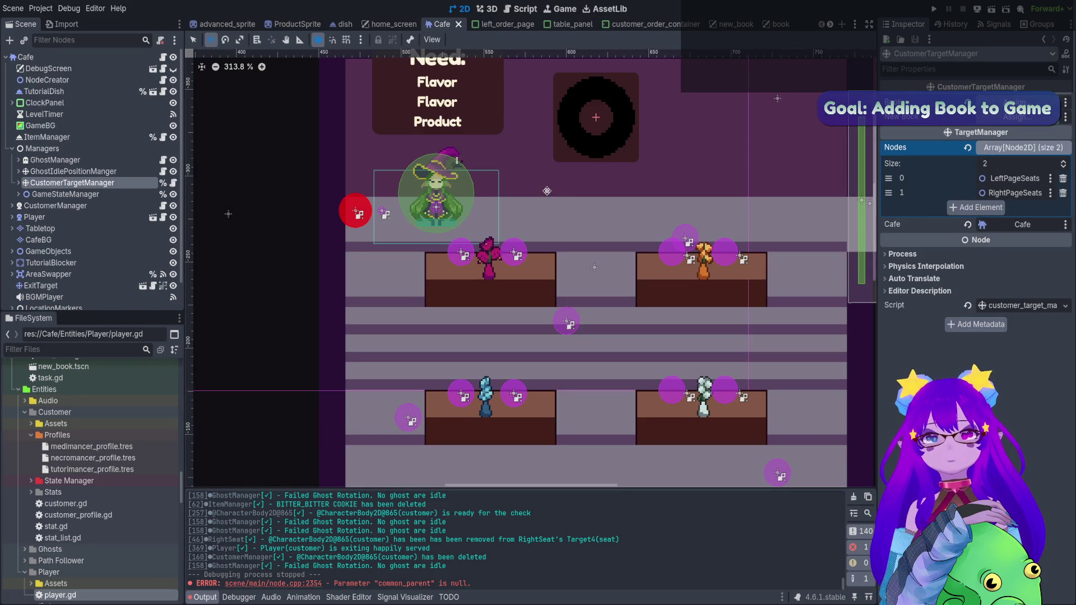
# - Pan and zoom the Cafe canvas to inspect the seats and the witch's area
pyautogui.hscroll(2, 535, 196)
pyautogui.scroll(1, 535, 196)
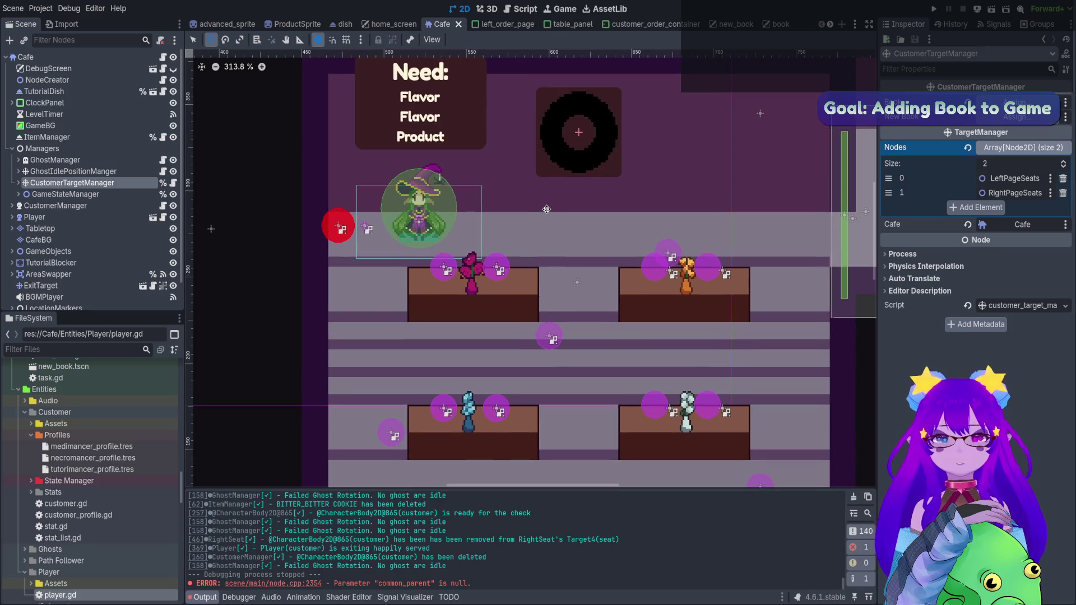
pyautogui.scroll(3, 454, 177)
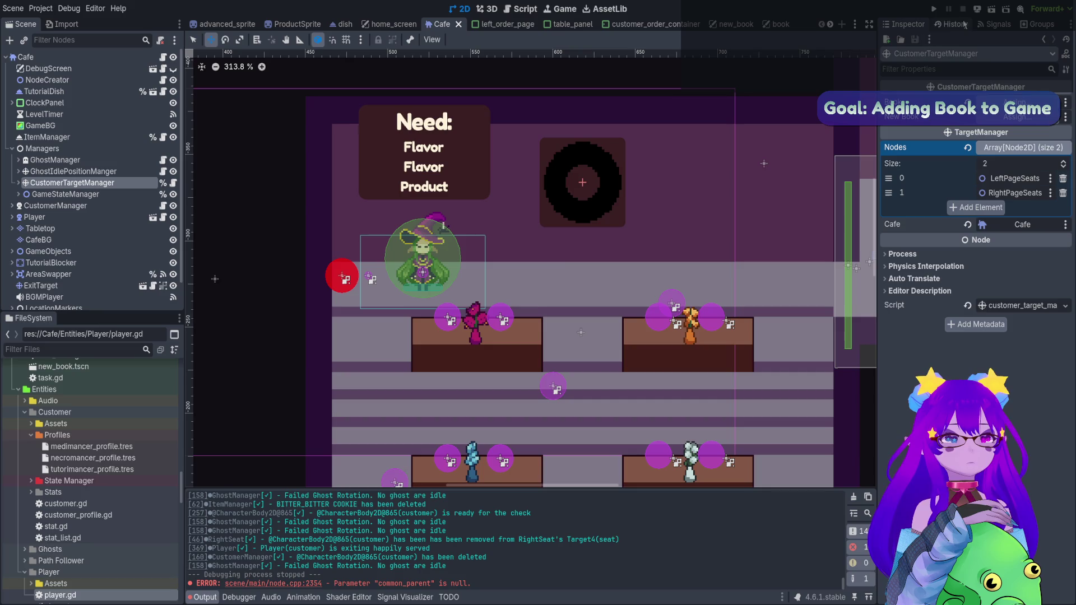
pyautogui.scroll(-5, 510, 423)
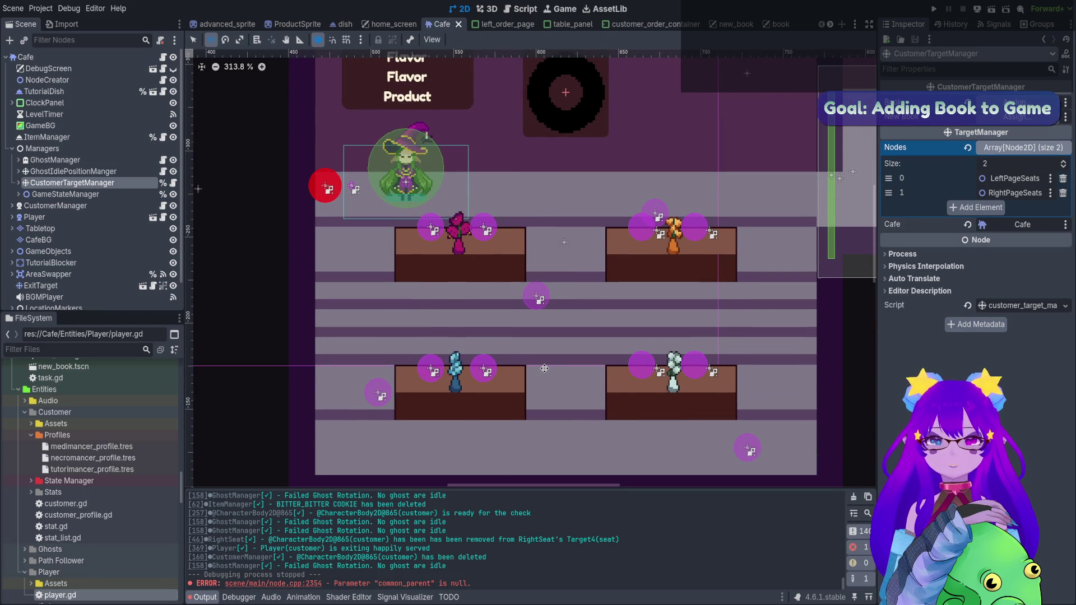
pyautogui.scroll(6, 357, 125)
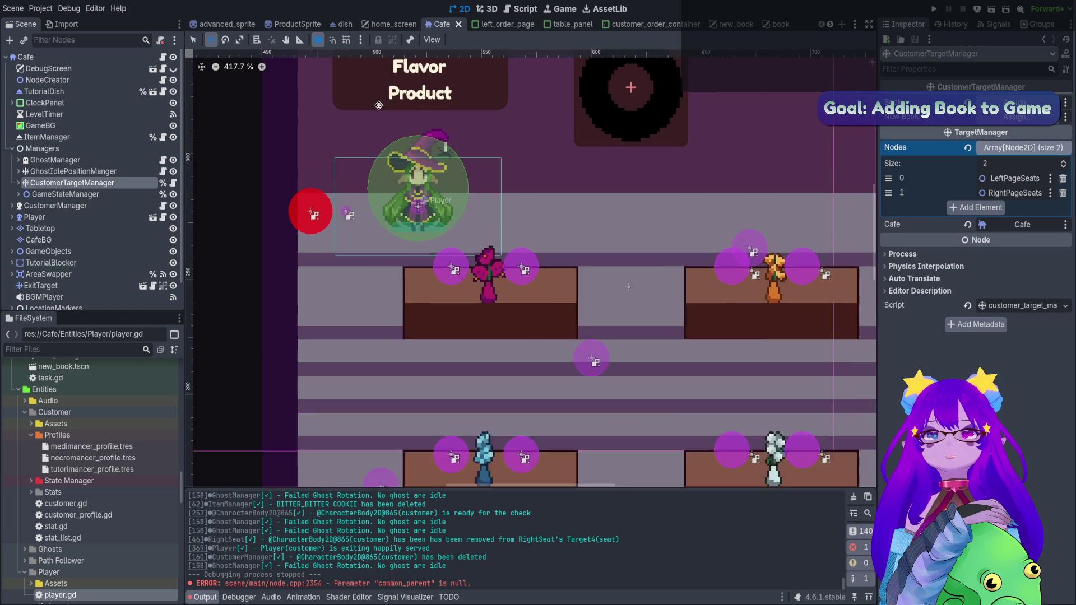
pyautogui.scroll(5, 662, 205)
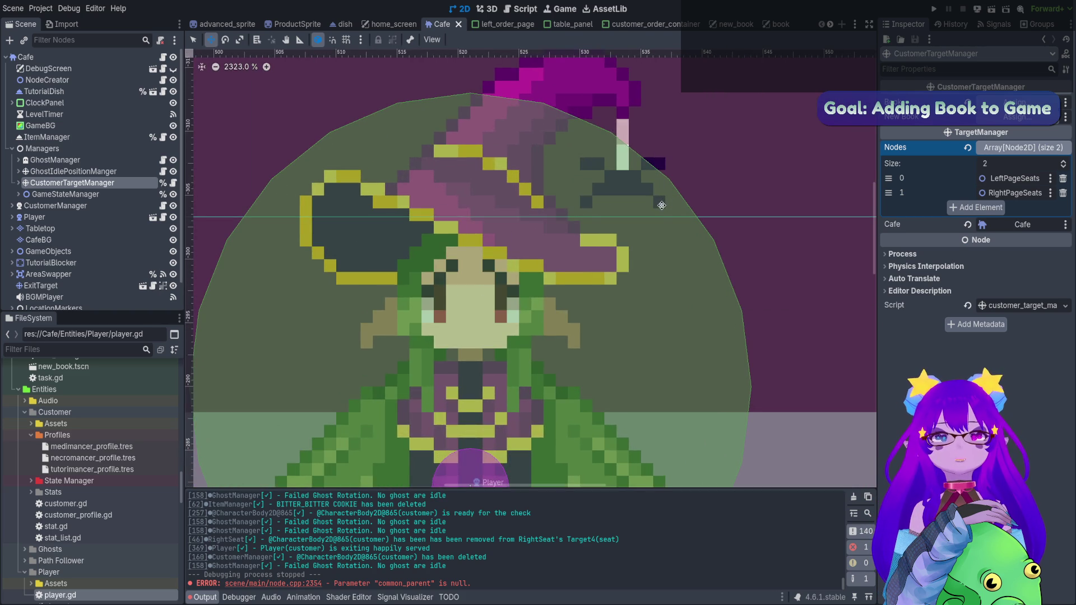
pyautogui.scroll(-7, 663, 205)
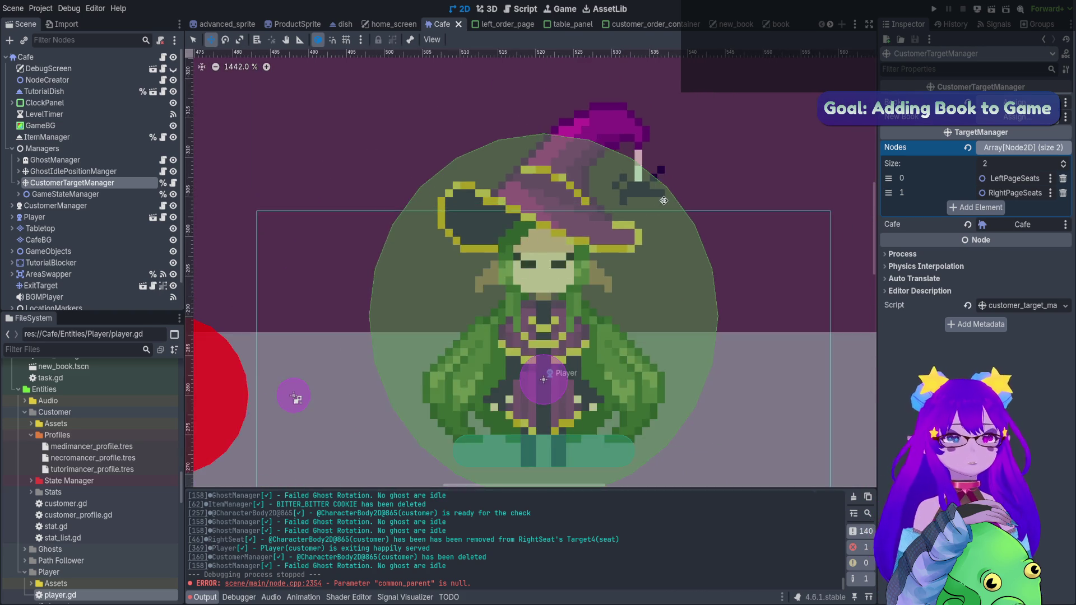
pyautogui.scroll(-5, 663, 197)
pyautogui.hscroll(4, 499, 242)
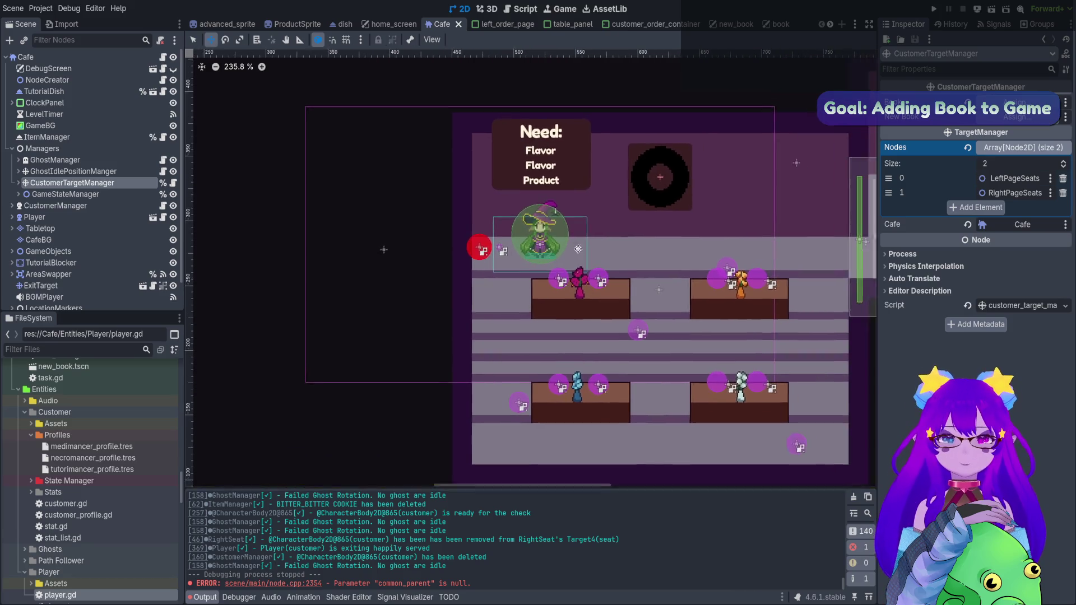
pyautogui.hscroll(1, 495, 242)
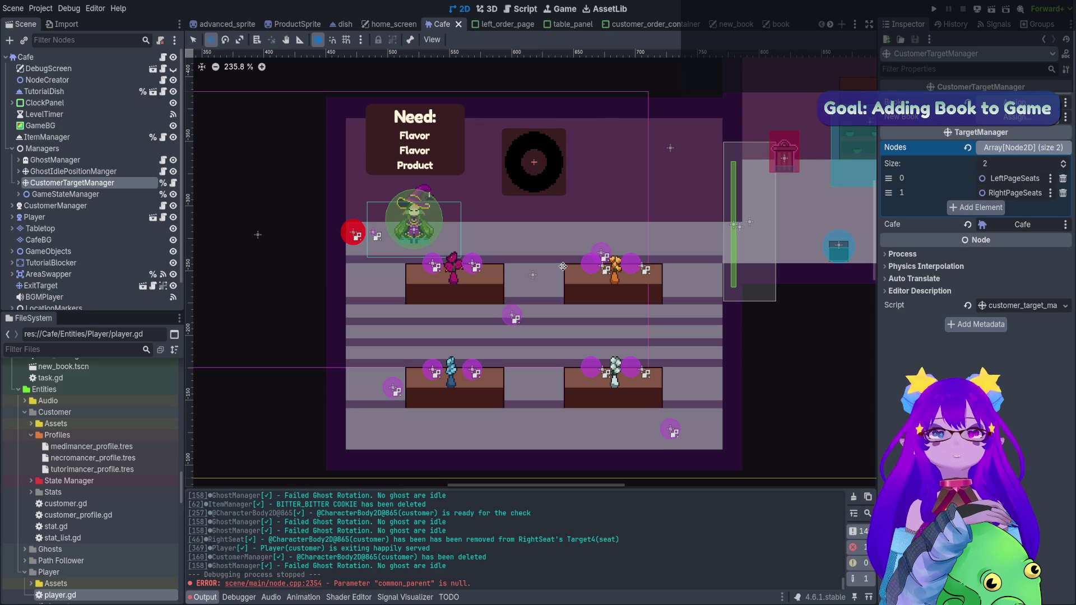
# - Look through the customer_order_container and left_order_page scenes, then zoom new_book's Orders grid
pyautogui.click(637, 28)
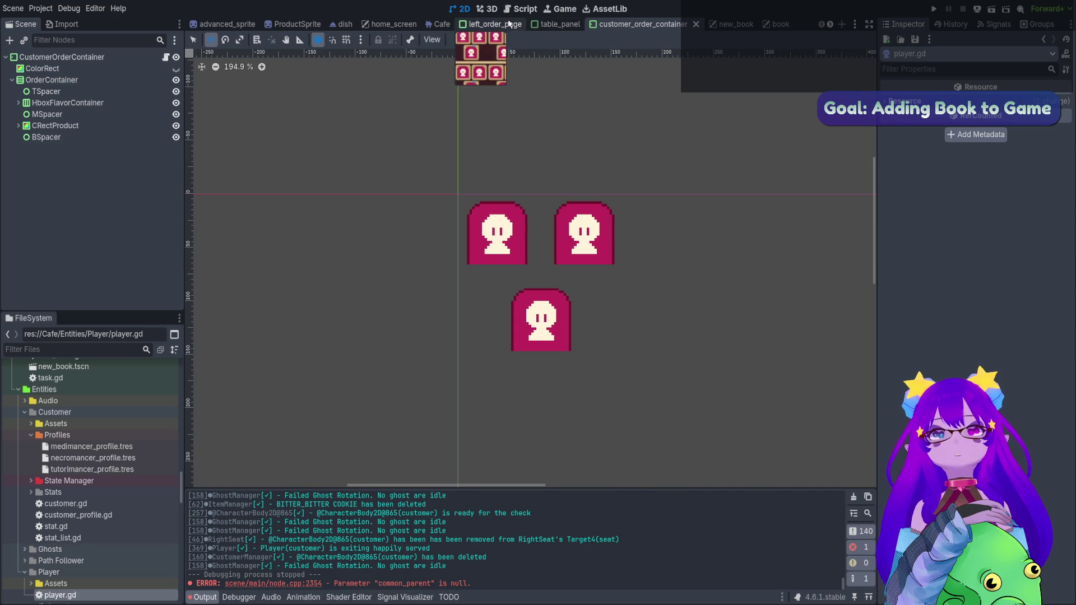
pyautogui.click(510, 24)
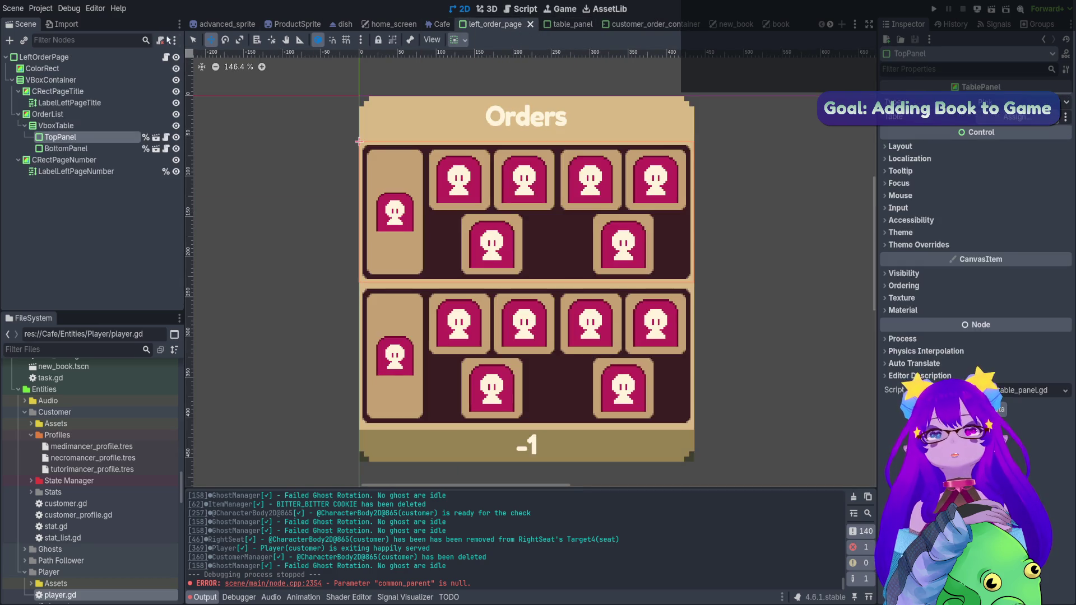
pyautogui.click(731, 25)
pyautogui.scroll(-4, 709, 214)
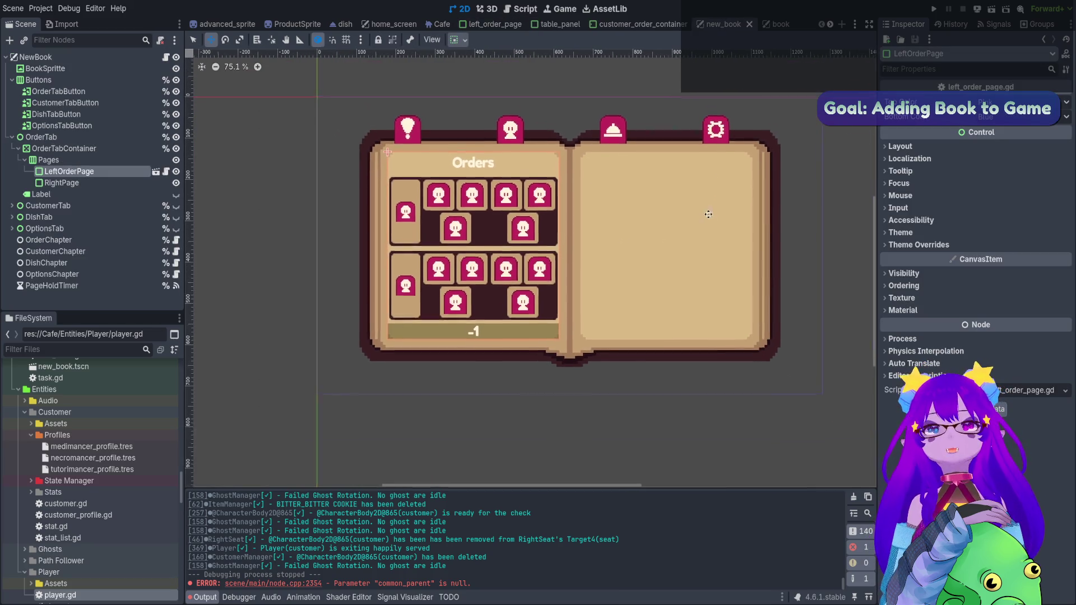
pyautogui.scroll(4, 708, 214)
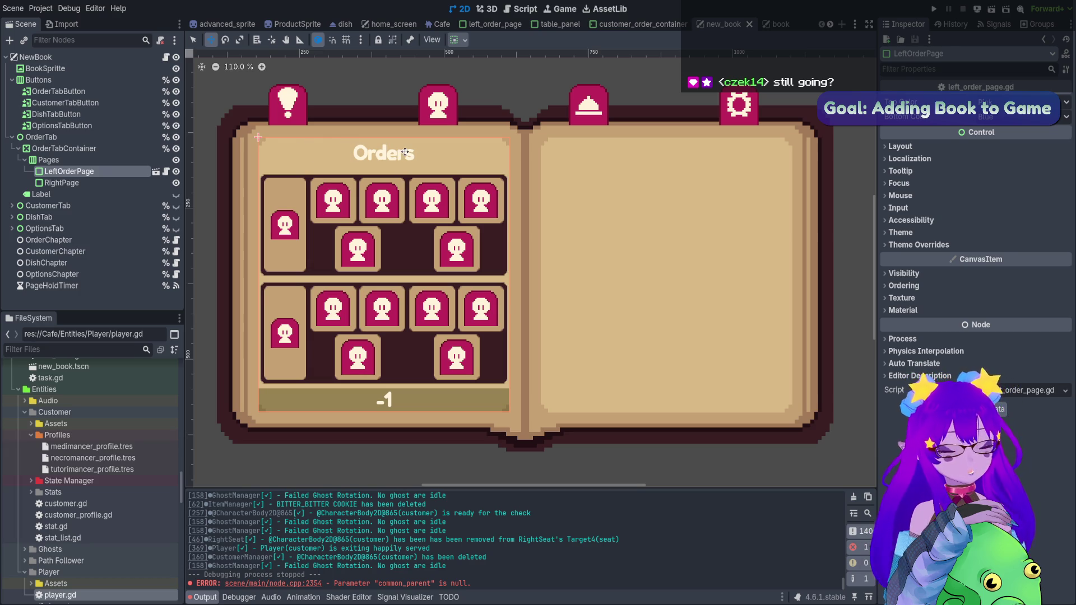
# - Run the game, enter the café level and glance at the empty Orders book
pyautogui.press('F6')
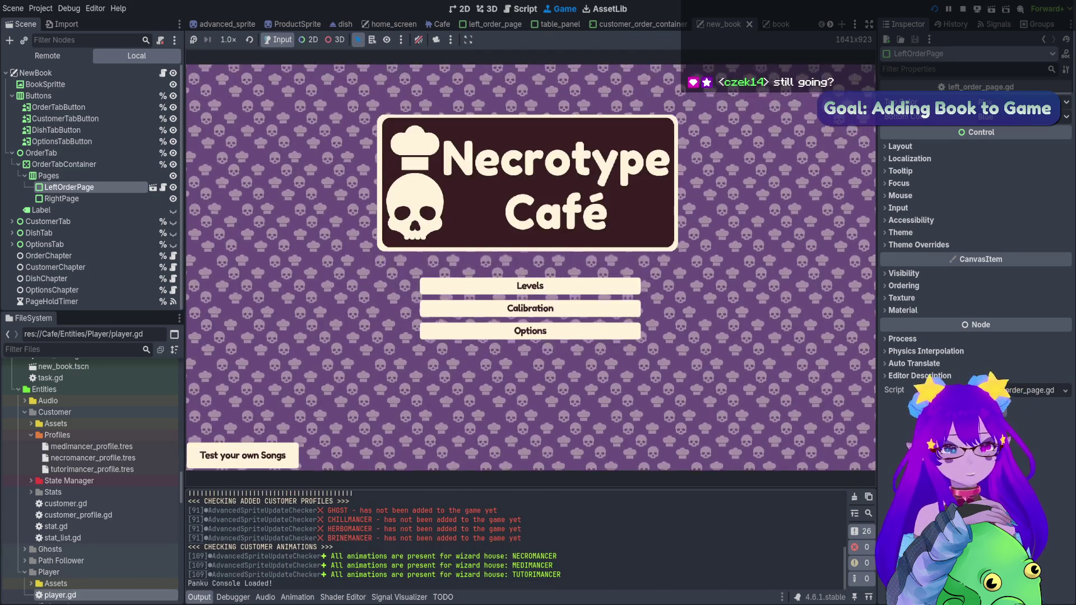
pyautogui.press('Return')
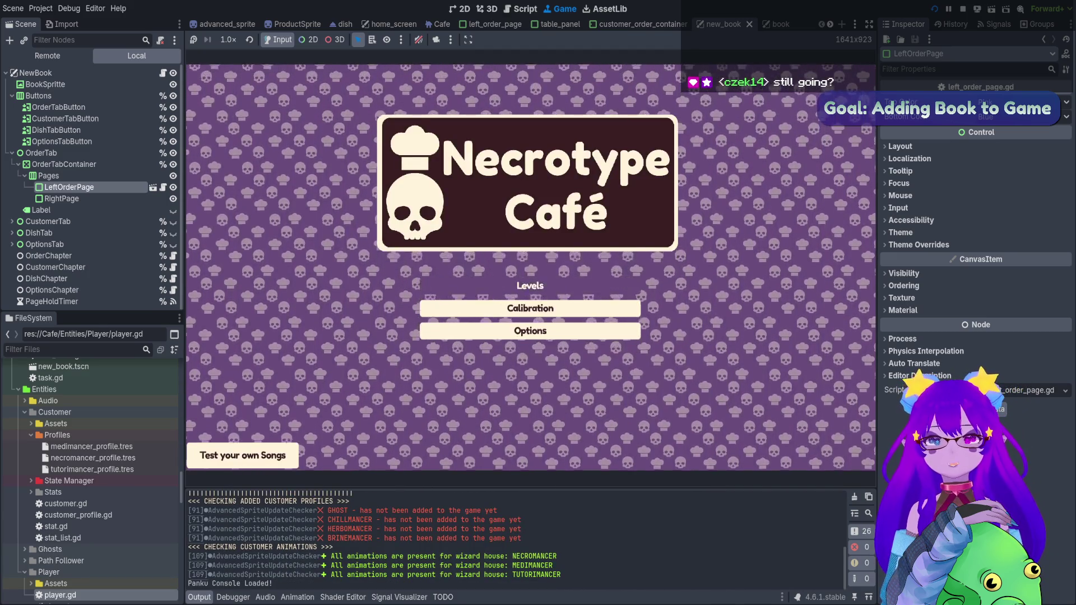
pyautogui.press('Return')
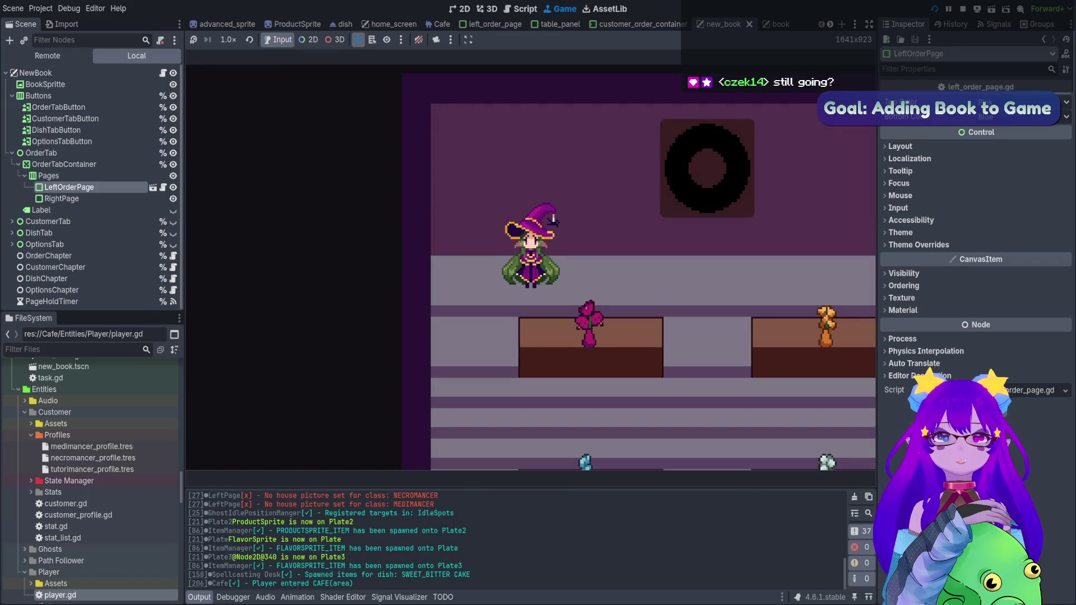
pyautogui.press('Tab')
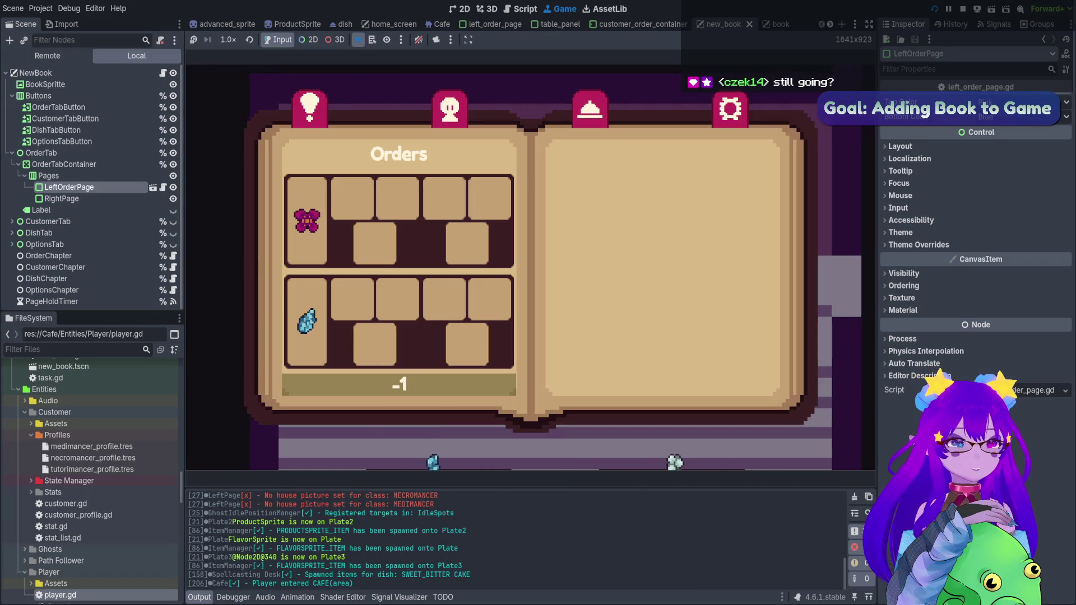
pyautogui.press('Tab')
# - Spawn a customer with the console's spawn_customer cheat, then check the Orders book
pyautogui.press('`')
pyautogui.write('spawn')
pyautogui.press('Tab')
pyautogui.press('Tab')
pyautogui.press('Tab')
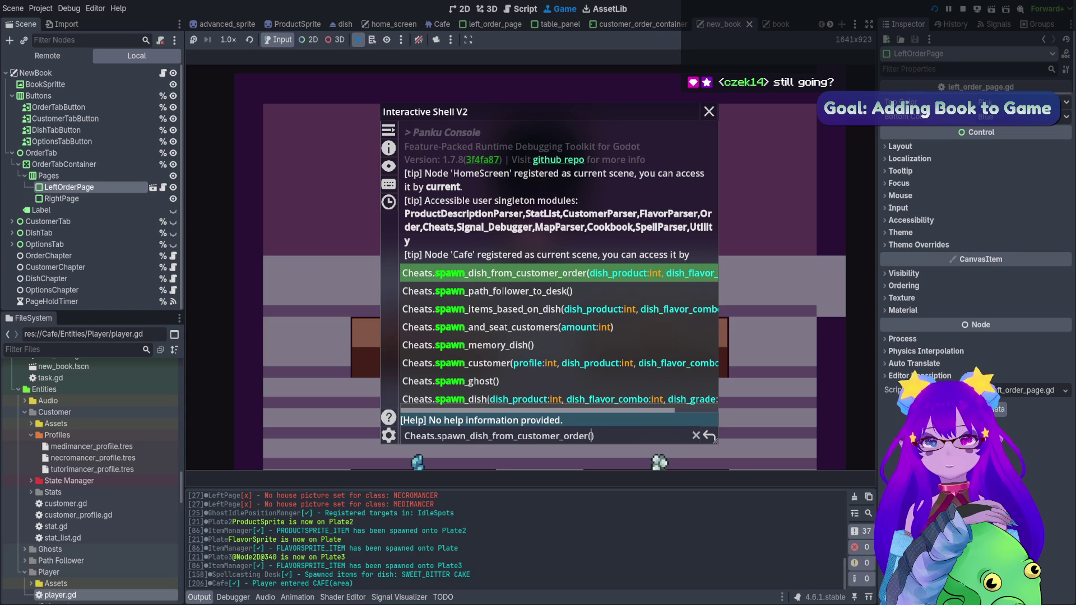
pyautogui.press('Return')
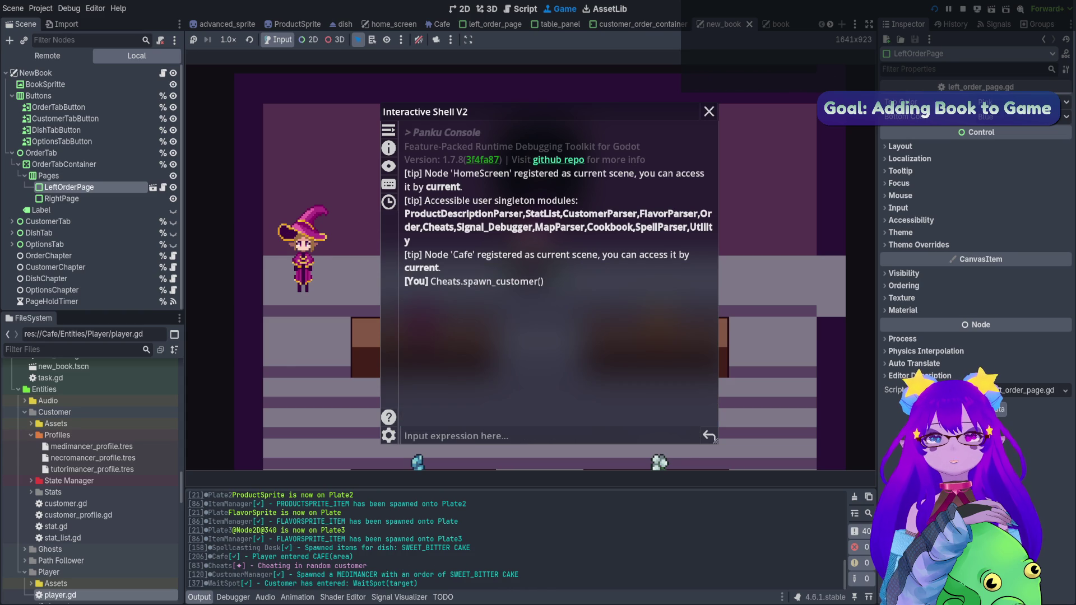
pyautogui.press('`')
pyautogui.press('Tab')
pyautogui.press('Tab')
pyautogui.press('Tab')
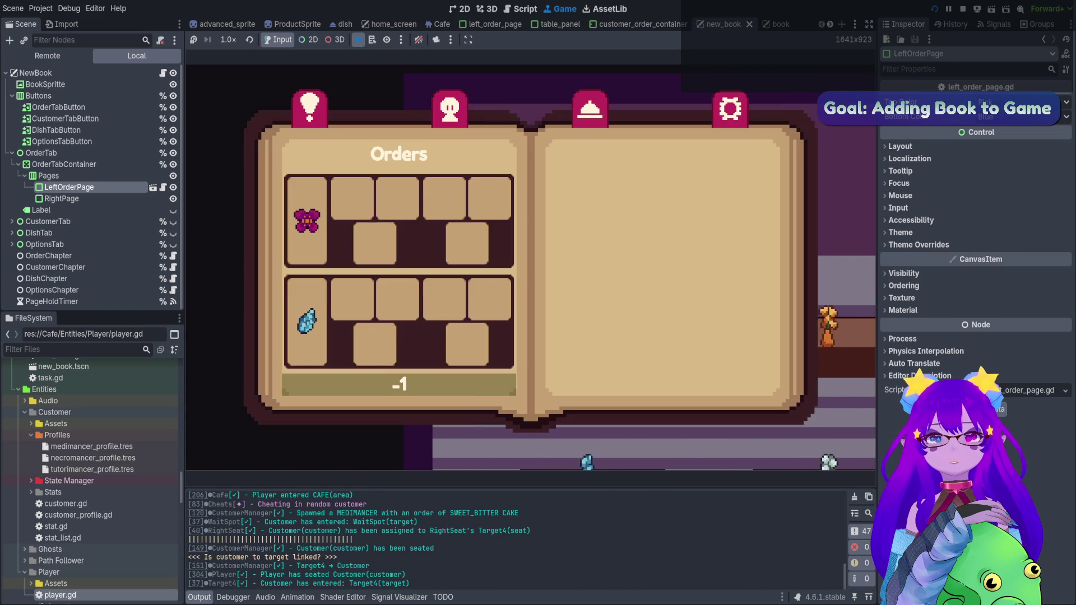
pyautogui.press('Tab')
pyautogui.press('Tab')
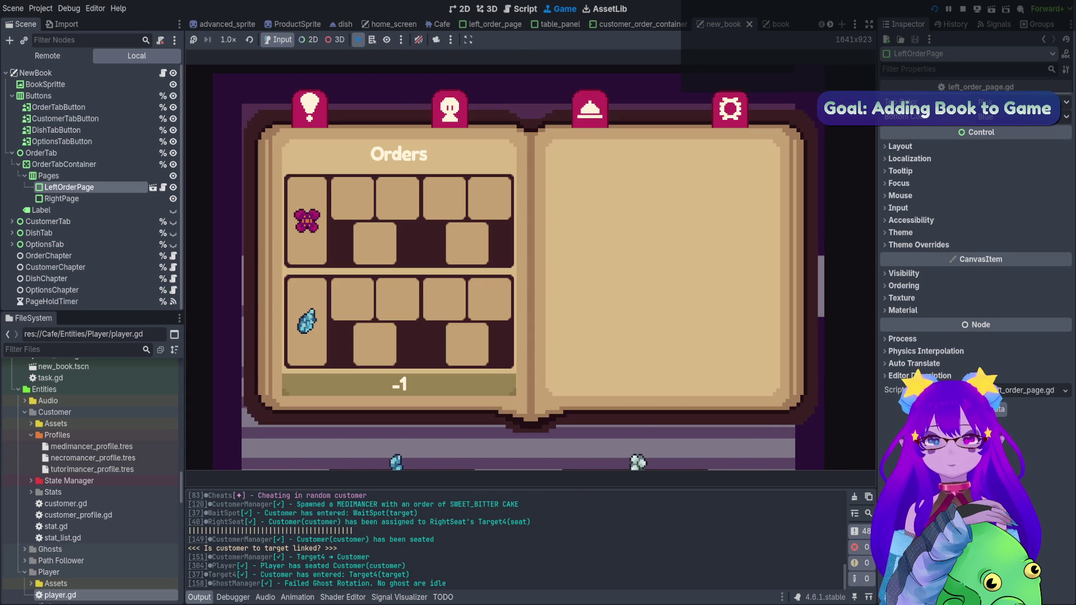
pyautogui.press('Tab')
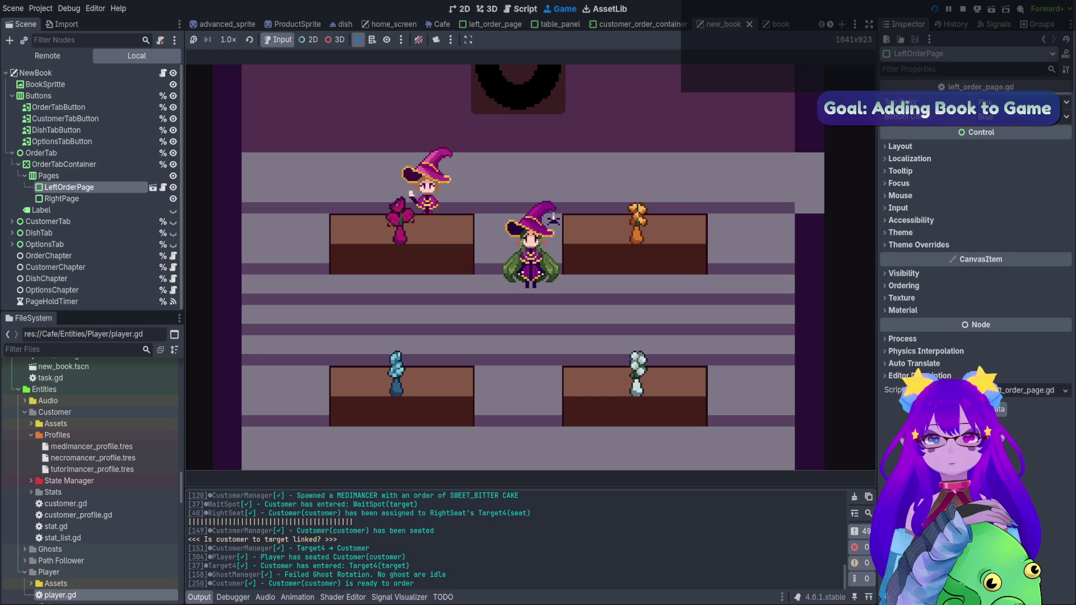
# - Take the seated customer's order and confirm it appears in the Orders book
pyautogui.press('Tab')
pyautogui.press('Tab')
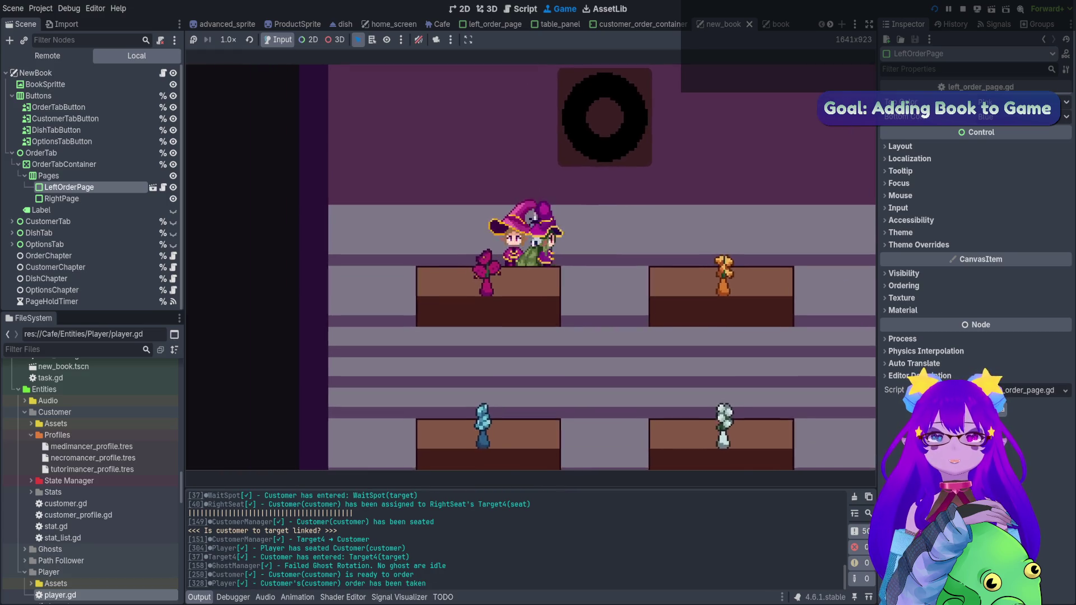
pyautogui.press('Tab')
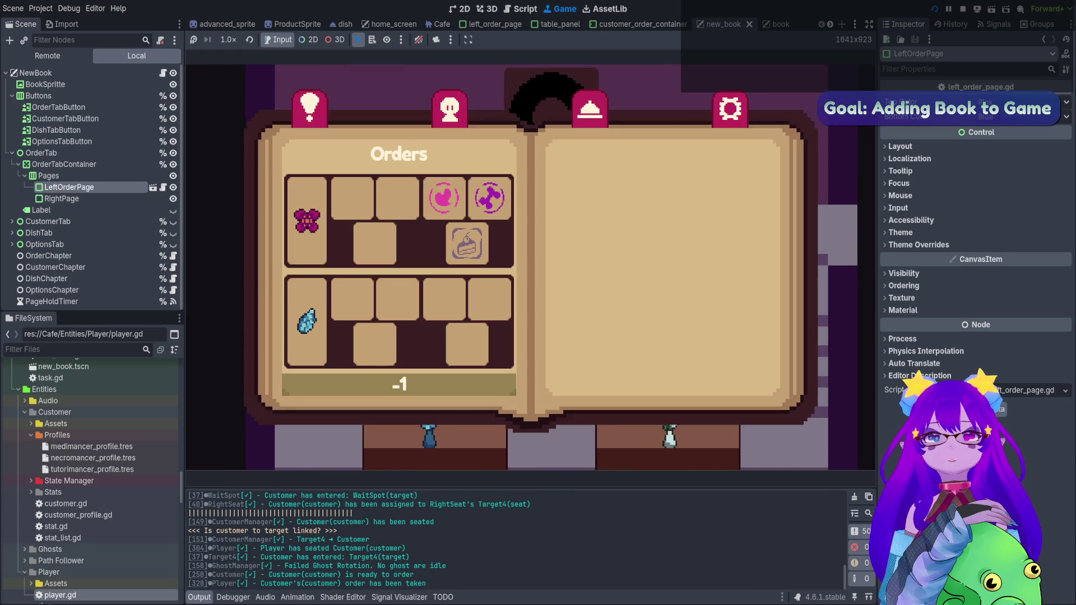
pyautogui.press('Tab')
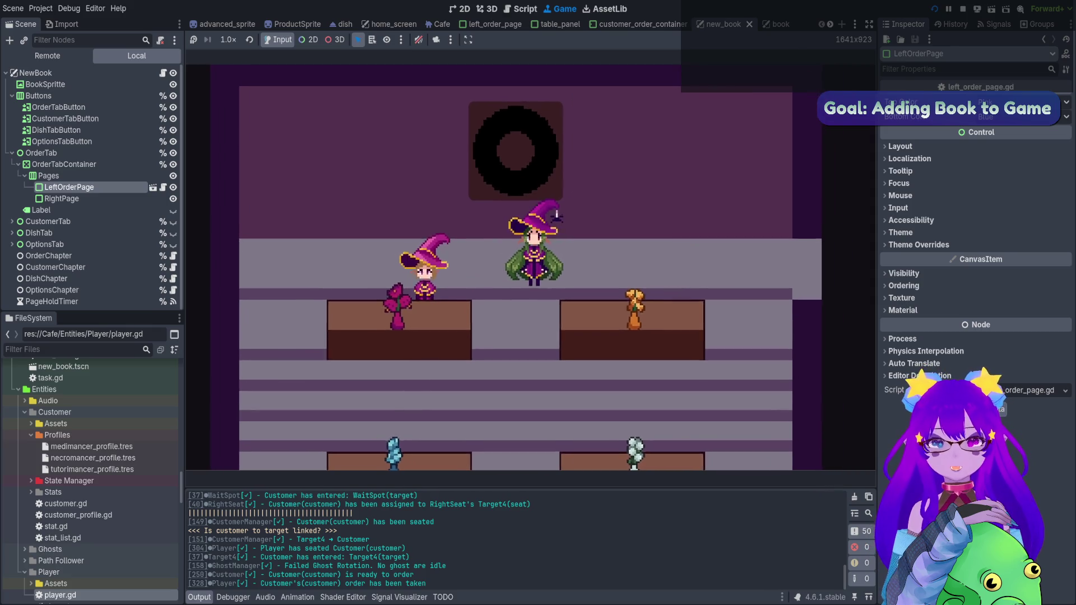
pyautogui.press('`')
pyautogui.press('Up')
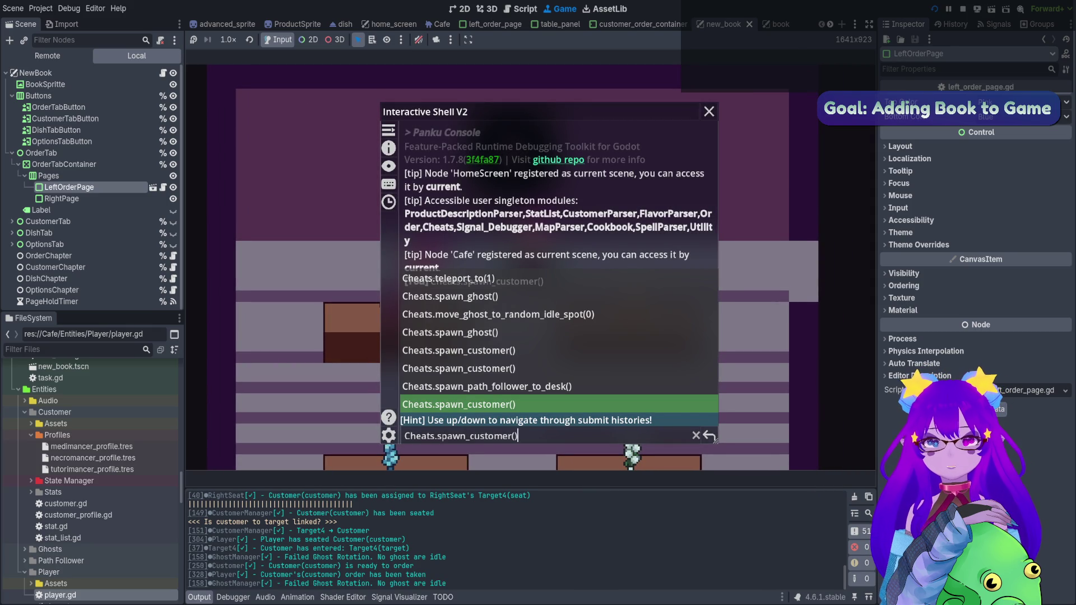
# - Spawn a sweet-bitter cake using the console's spawn_dish cheat
pyautogui.press('Up')
pyautogui.press('Up')
pyautogui.press('Up')
pyautogui.press('BackSpace')
pyautogui.press('BackSpace')
pyautogui.press('BackSpace')
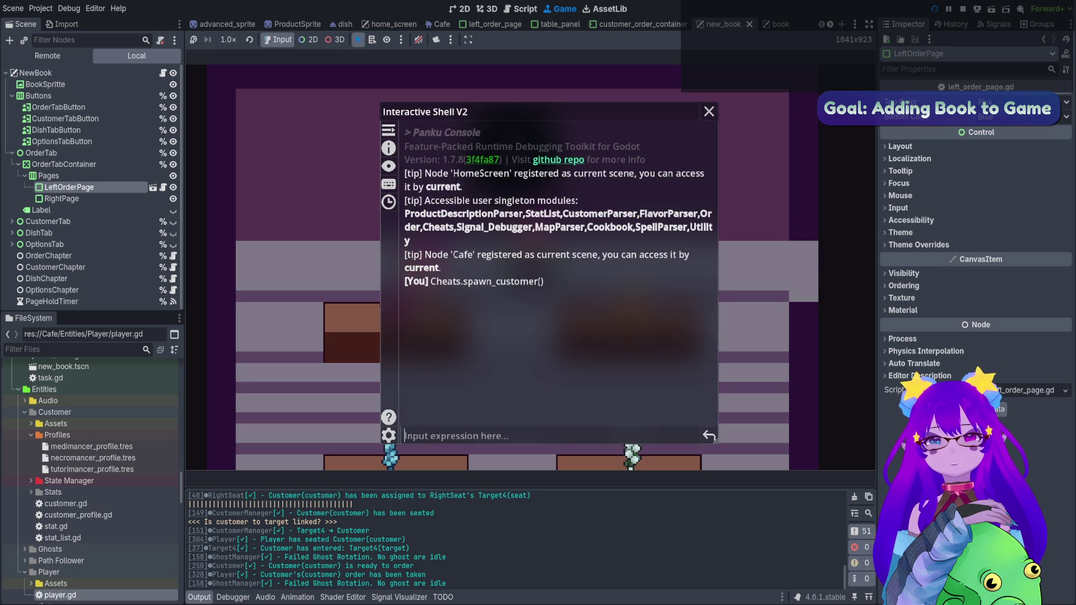
pyautogui.write('spawn')
pyautogui.press('Tab')
pyautogui.press('Tab')
pyautogui.press('Tab')
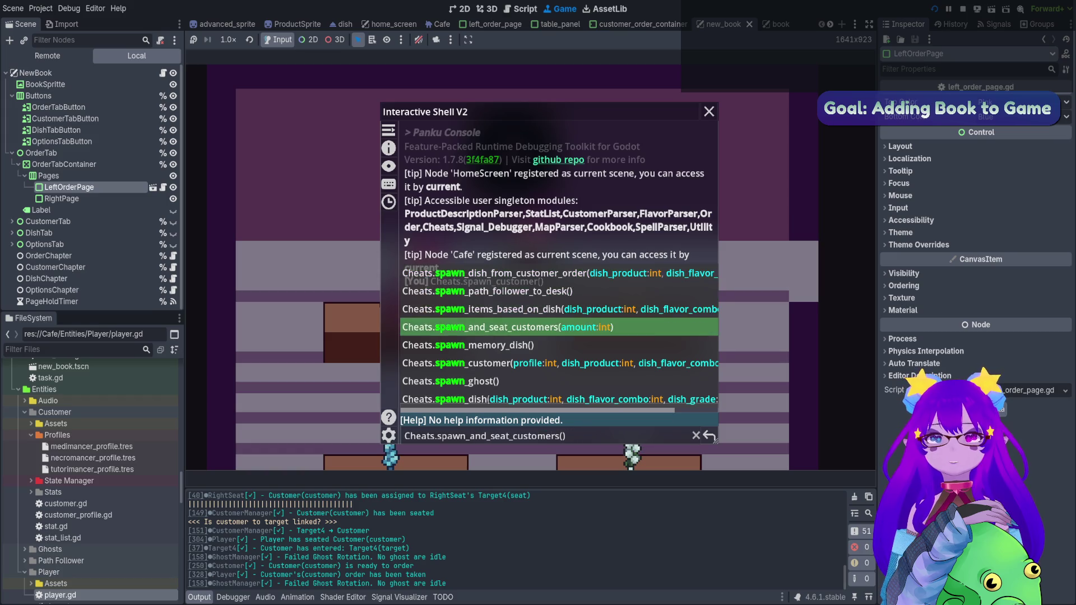
pyautogui.press('Tab')
pyautogui.press('Tab')
pyautogui.press('Tab')
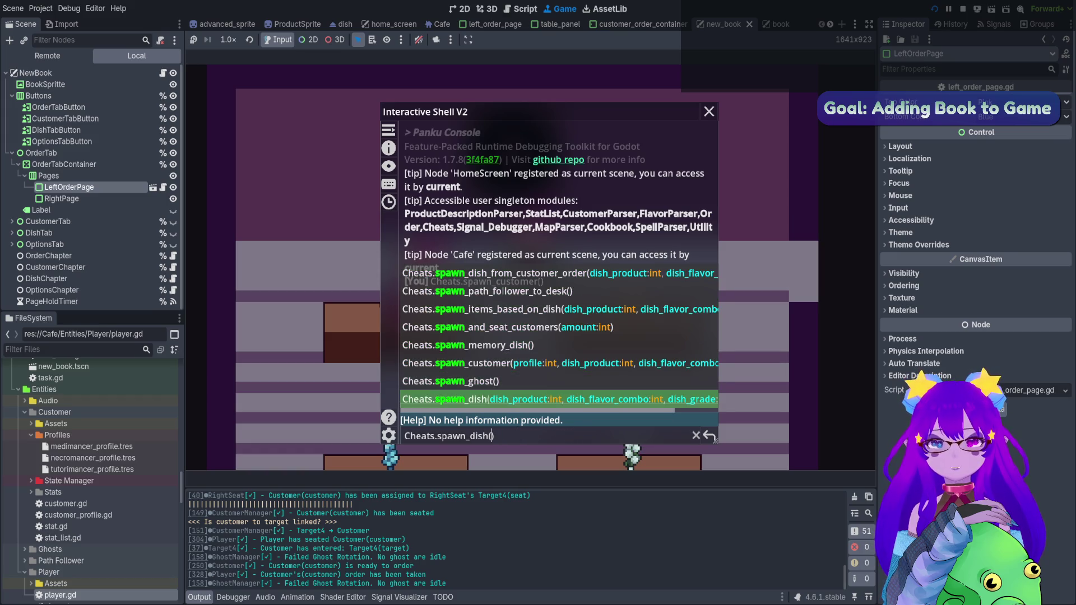
pyautogui.write('0, ')
pyautogui.write('1')
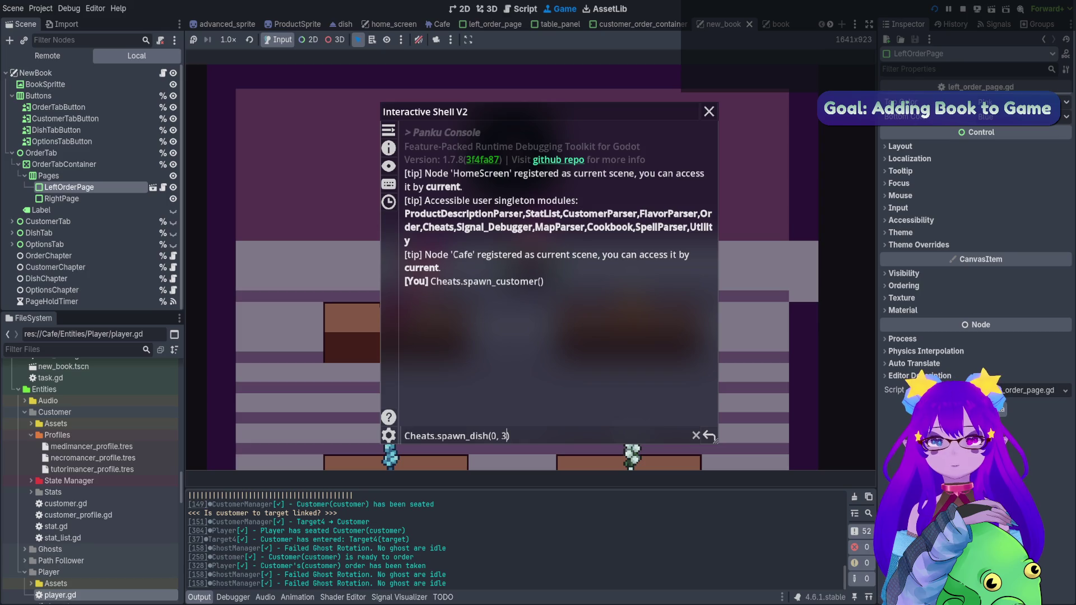
pyautogui.press('Return')
pyautogui.press('`')
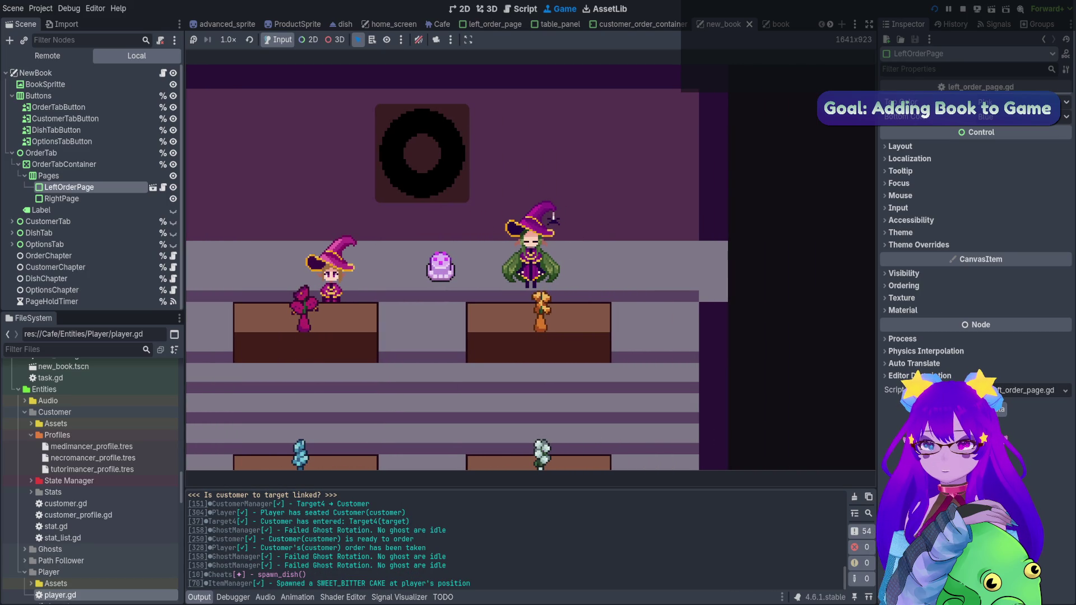
# - Serve the cake to the seated customer and confirm their order left the Orders book
pyautogui.press('Tab')
pyautogui.press('Tab')
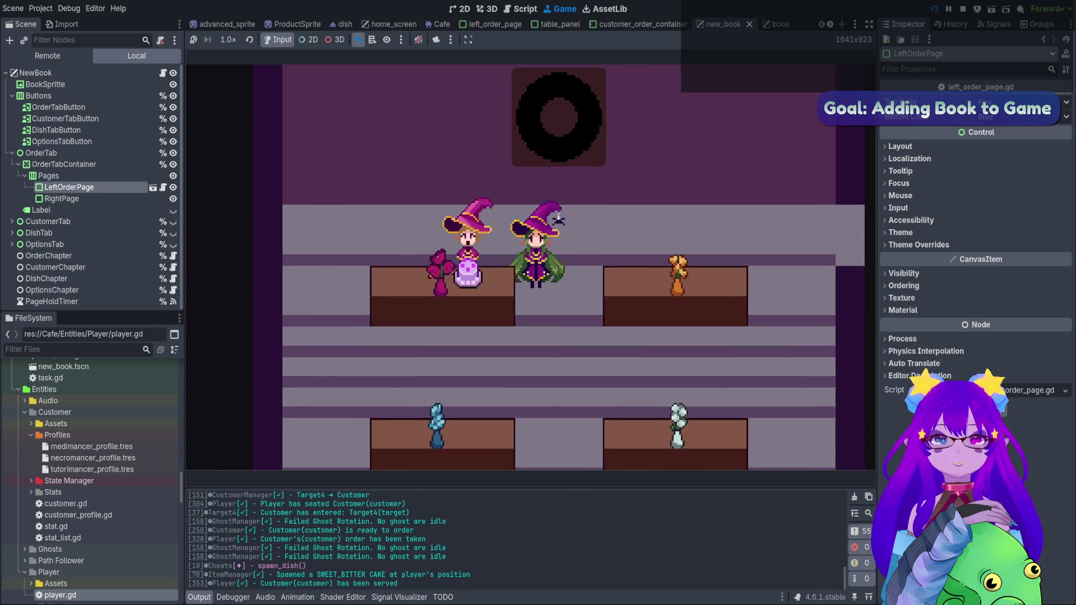
pyautogui.press('Tab')
pyautogui.press('Tab')
pyautogui.press('Tab')
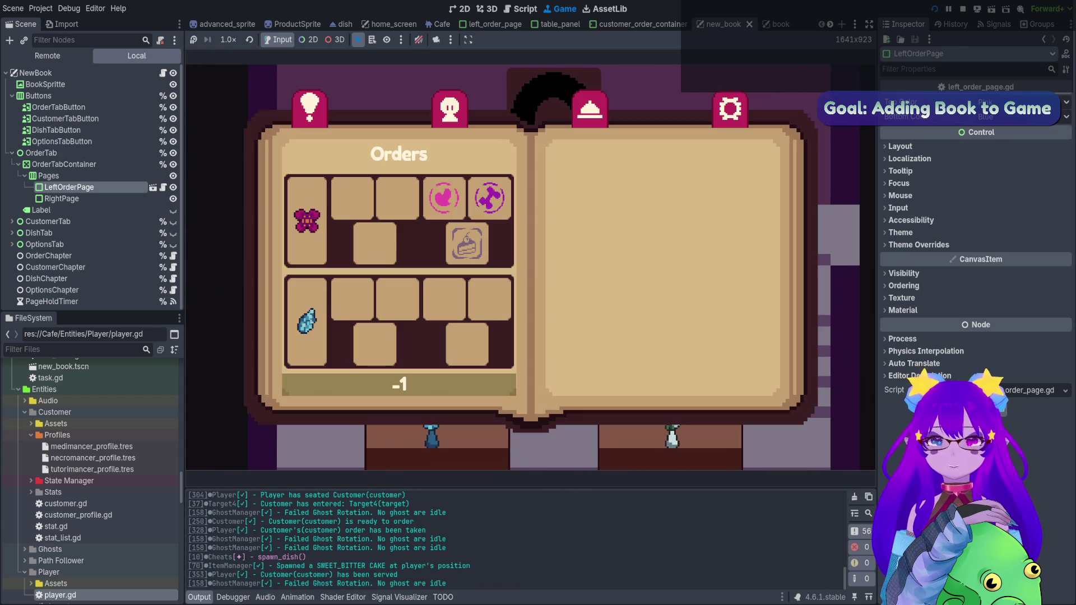
pyautogui.press('Tab')
pyautogui.press('Tab')
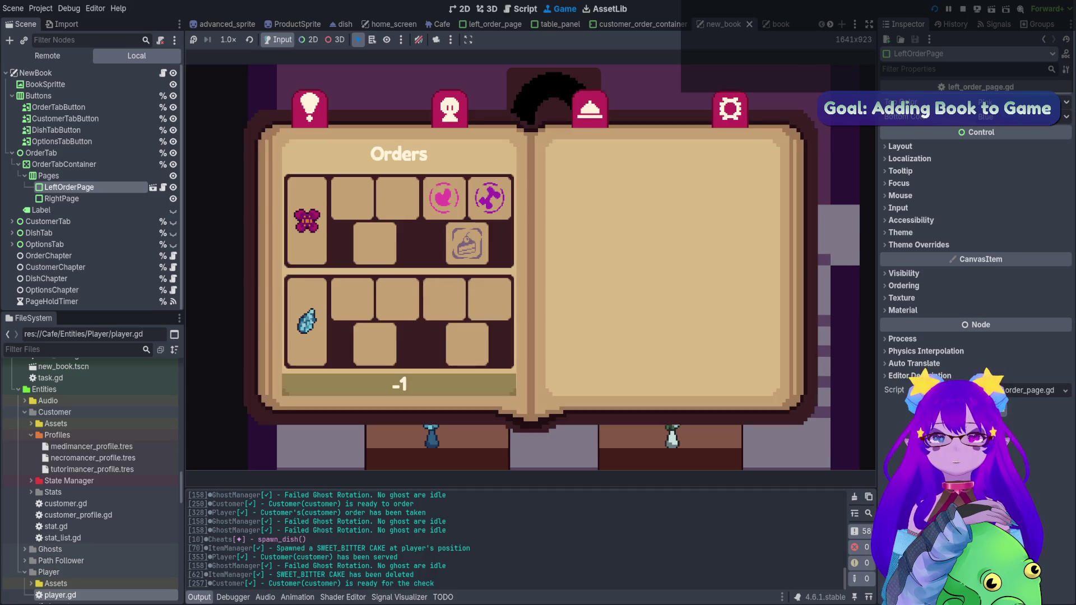
pyautogui.press('Tab')
pyautogui.press('Tab')
pyautogui.press('Tab')
pyautogui.press('Tab')
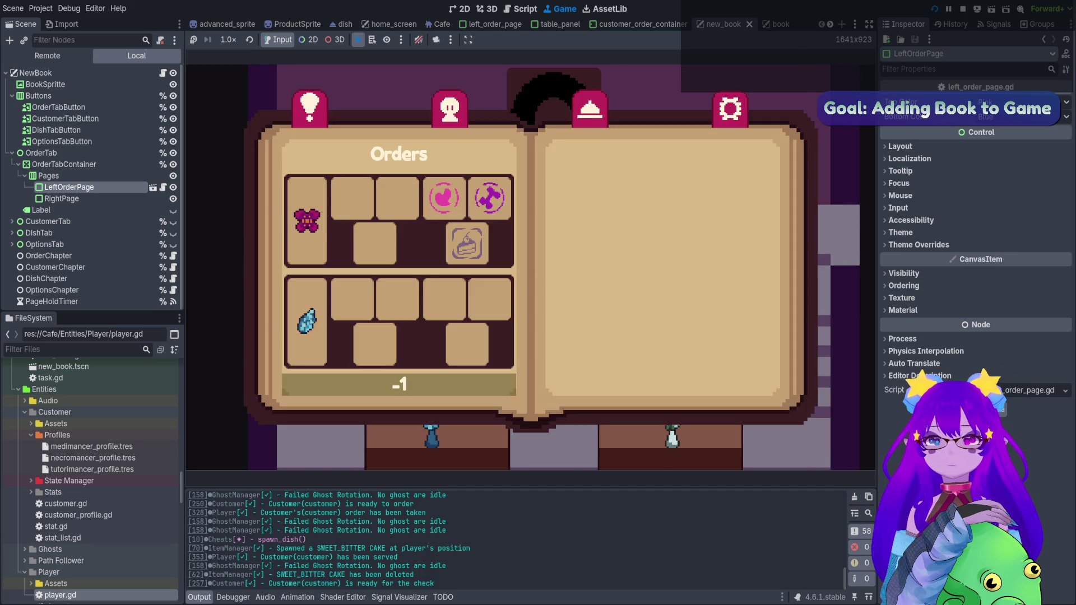
pyautogui.press('Right')
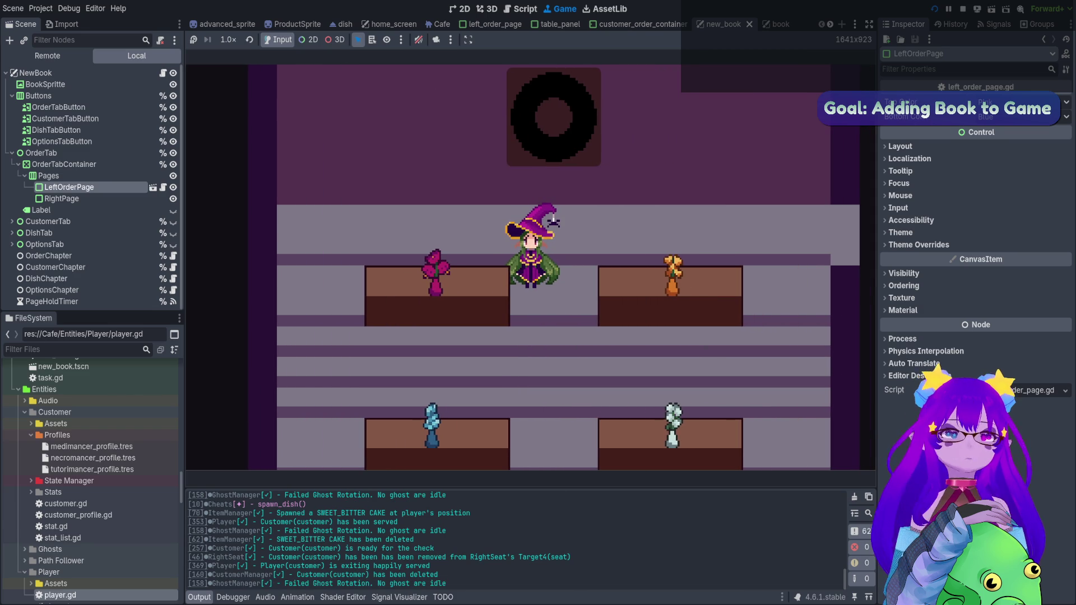
pyautogui.press('Tab')
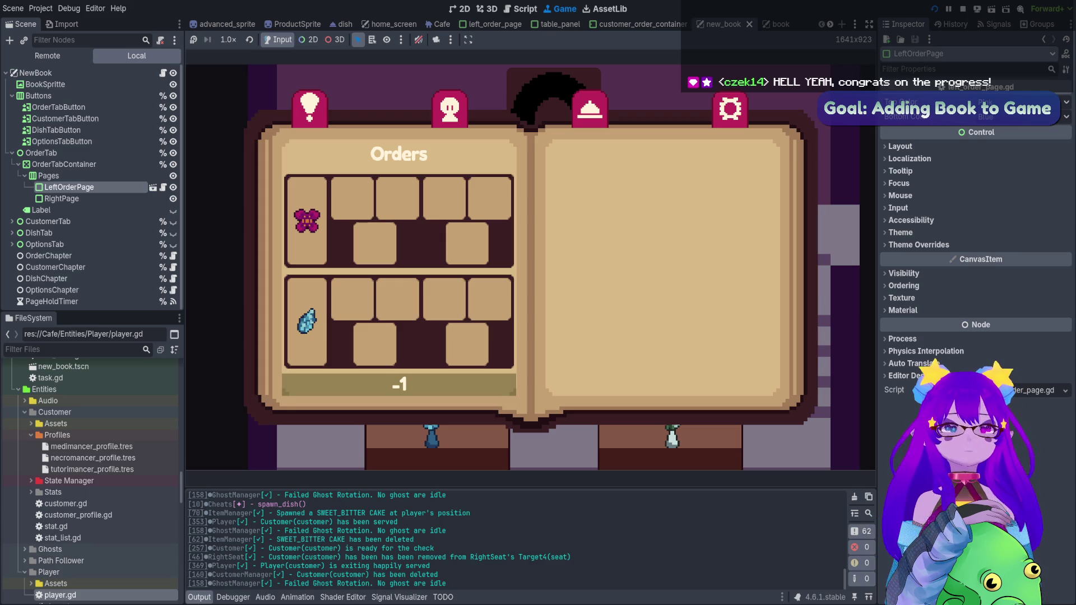
# - Stop the running game with F8 to return to the new_book scene
pyautogui.press('F8')
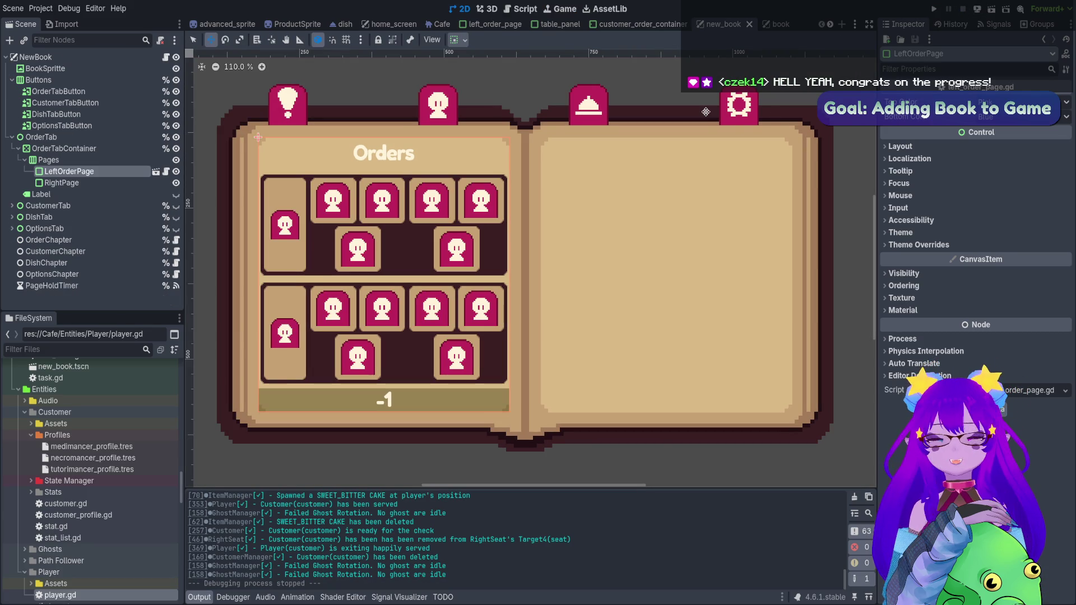